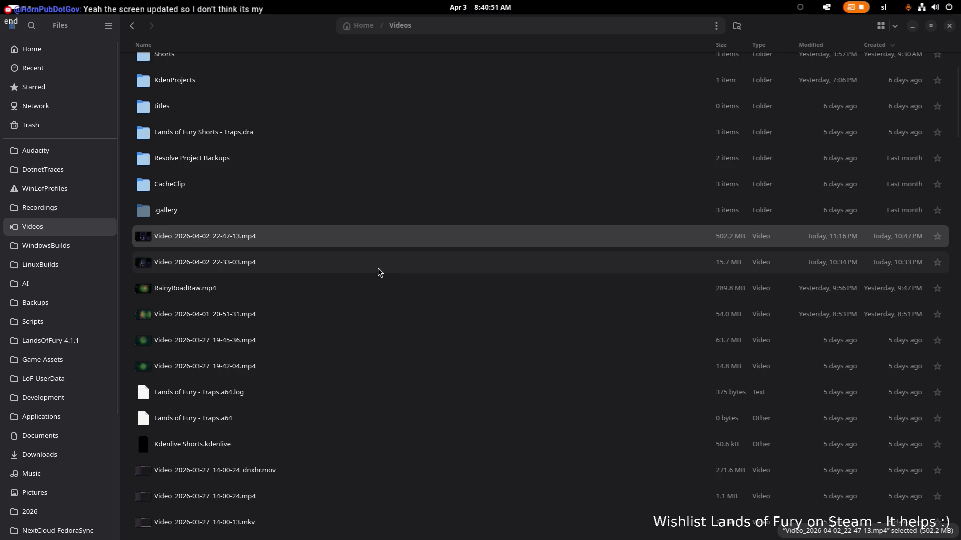
Switch to gifcurry_gui so Gifcurry shows its Alma.mp4 preview
{"action": "key", "text": "alt+Tab"}
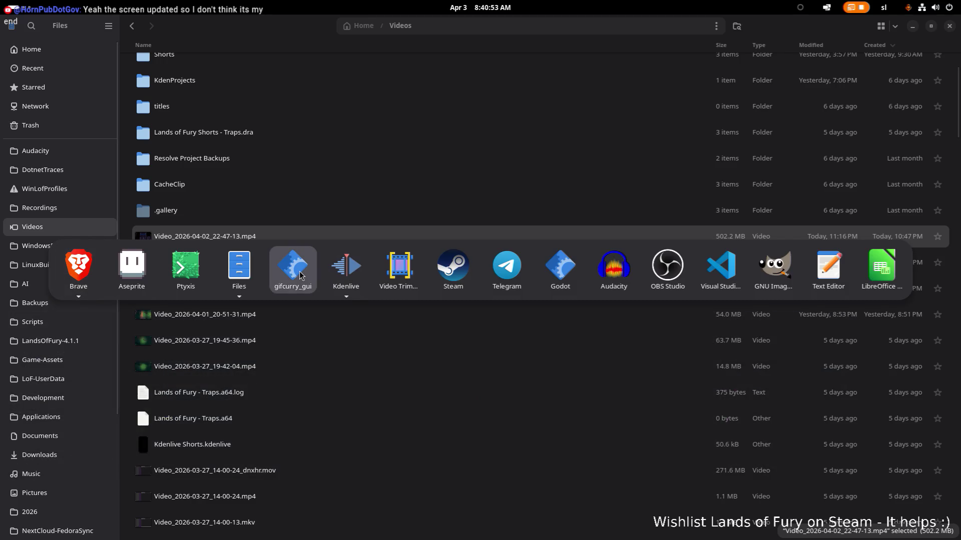
{"action": "left_click", "coordinate": [294, 270]}
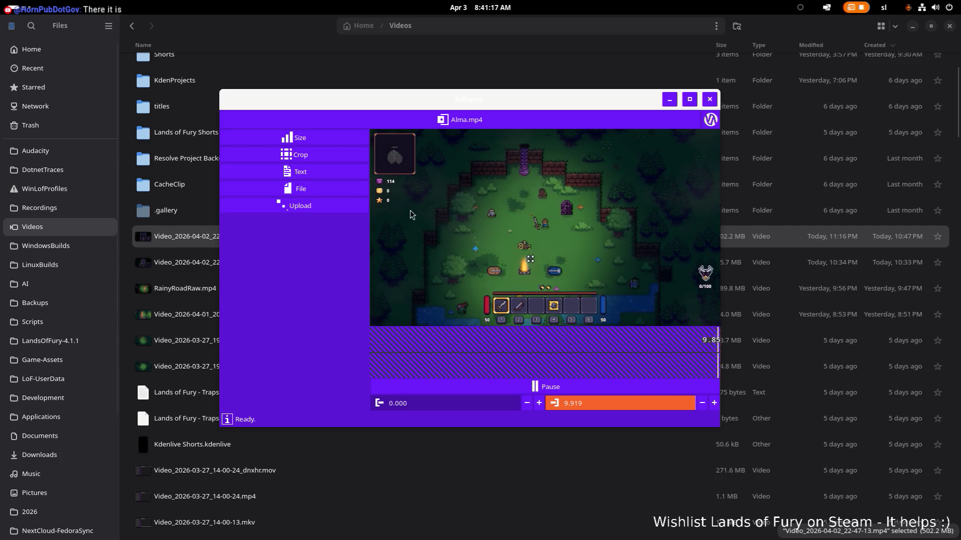
Drag the Gifcurry preview to the top-left and bring Files on Videos back to the front
{"action": "key", "text": "super"}
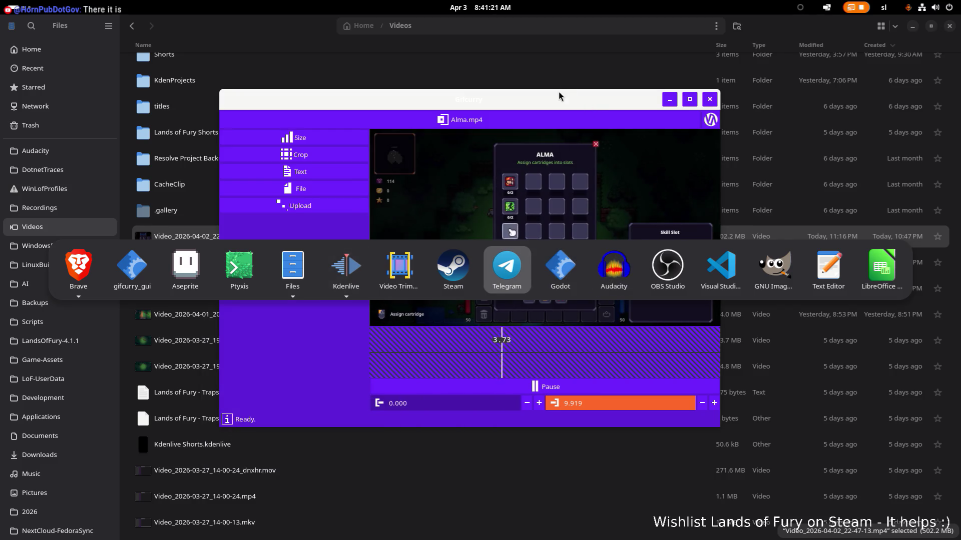
{"action": "key", "text": "super"}
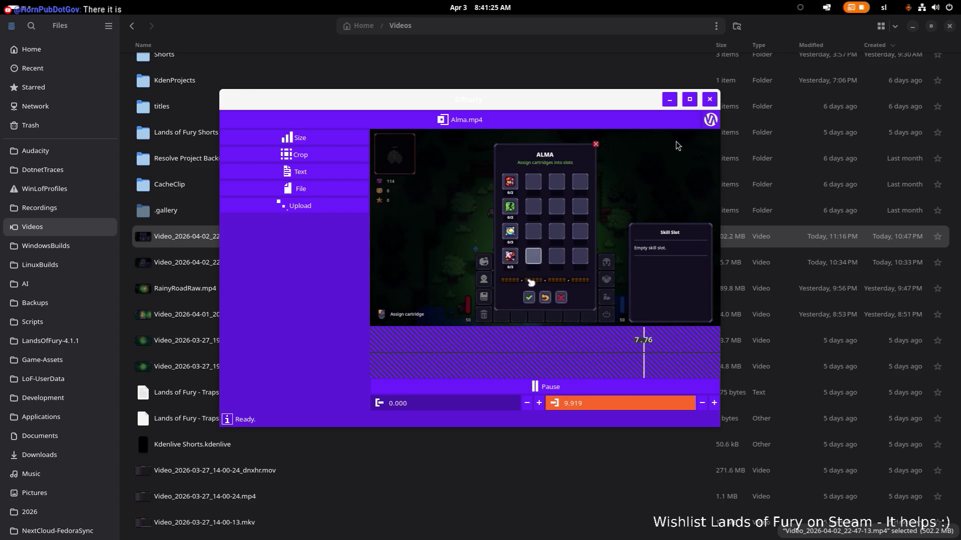
{"action": "left_click_drag", "start_coordinate": [467, 99], "coordinate": [248, 24]}
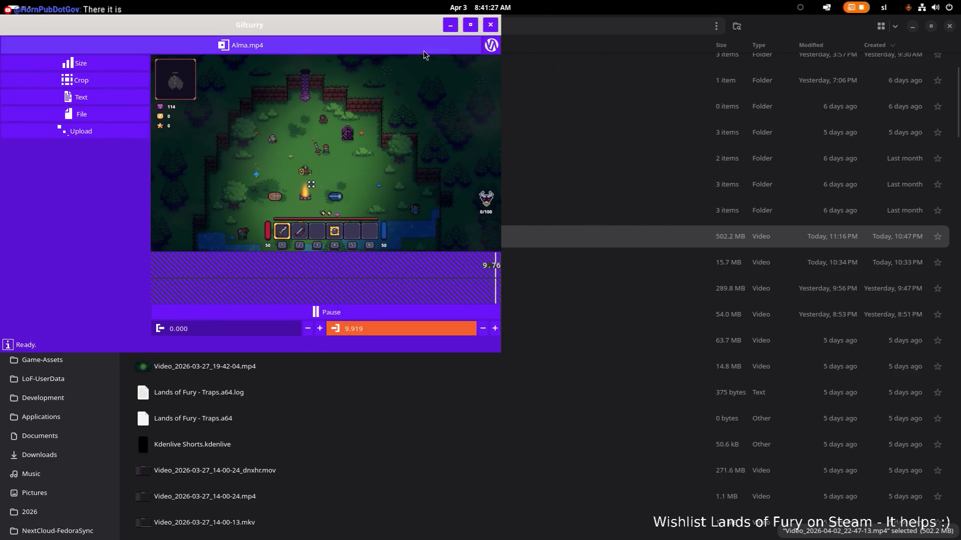
{"action": "key", "text": "alt+Tab"}
{"action": "left_click", "coordinate": [308, 269]}
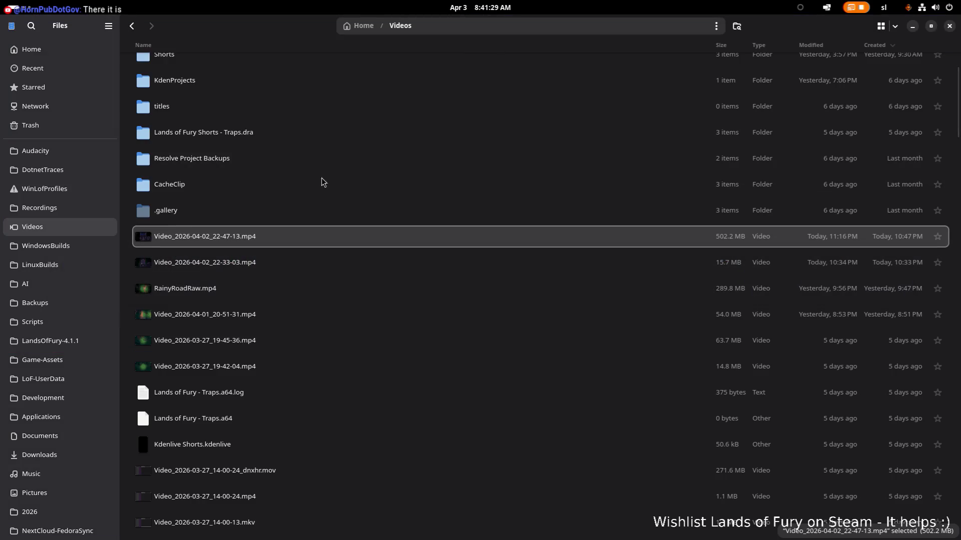
{"action": "scroll", "coordinate": [322, 182], "scroll_direction": "up", "scroll_amount": 3}
Open Alma.gif from the Gifs folder in Image Viewer, maximize it, then restore the window
{"action": "double_click", "coordinate": [253, 69]}
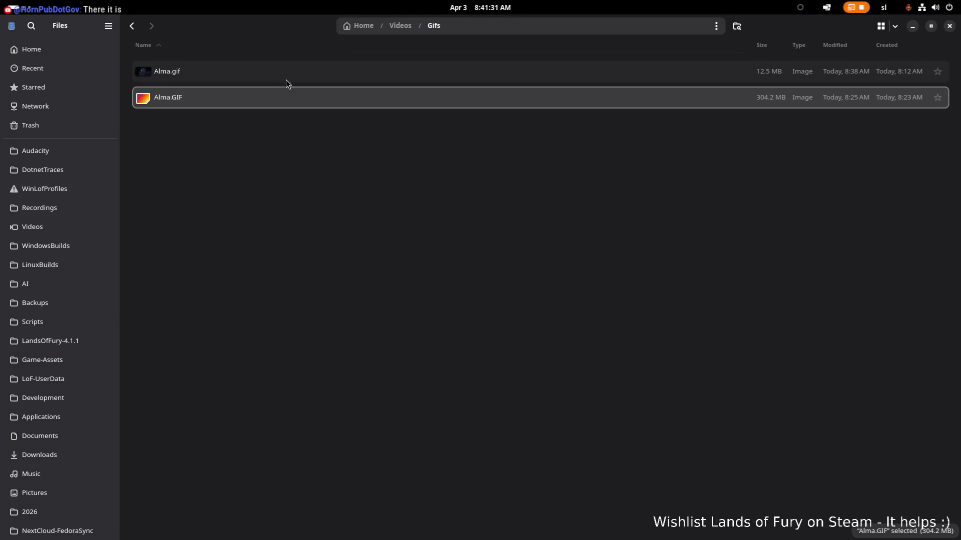
{"action": "double_click", "coordinate": [287, 75]}
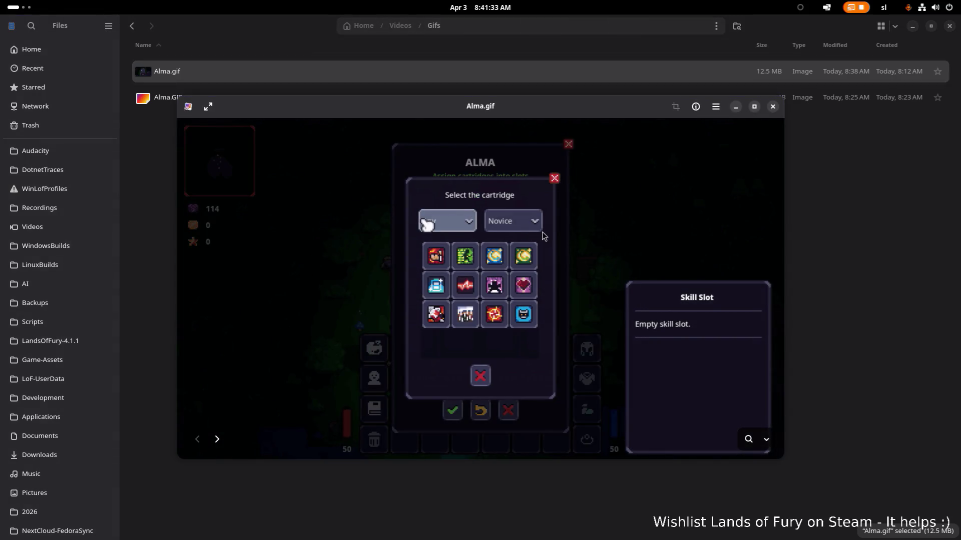
{"action": "left_click", "coordinate": [754, 106]}
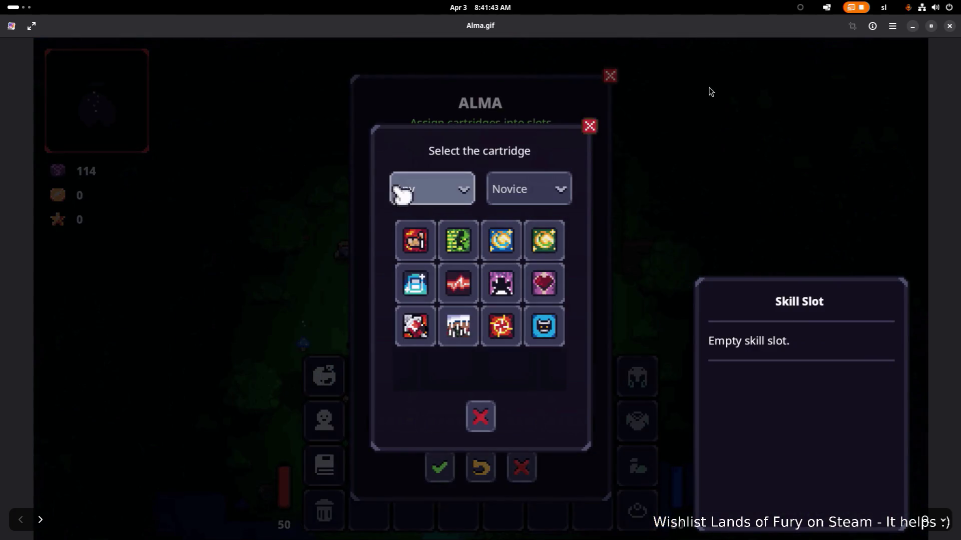
{"action": "key", "text": "super+Down"}
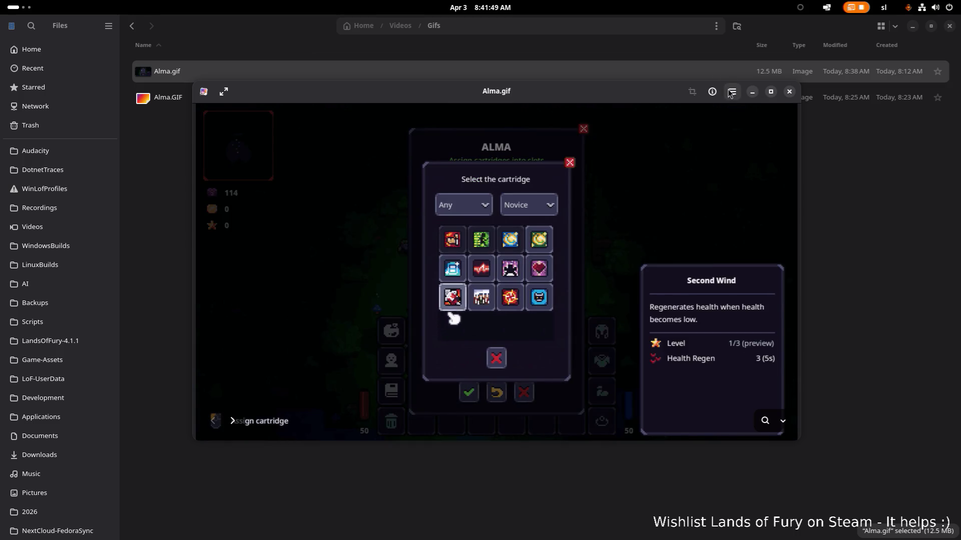
Glance through the running applications while Alma.gif keeps playing
{"action": "key", "text": "super"}
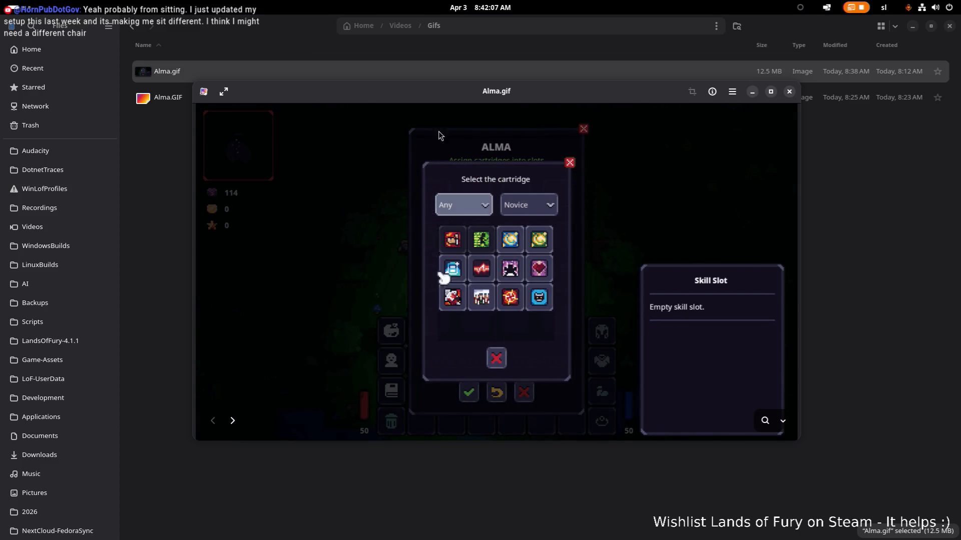
{"action": "key", "text": "super"}
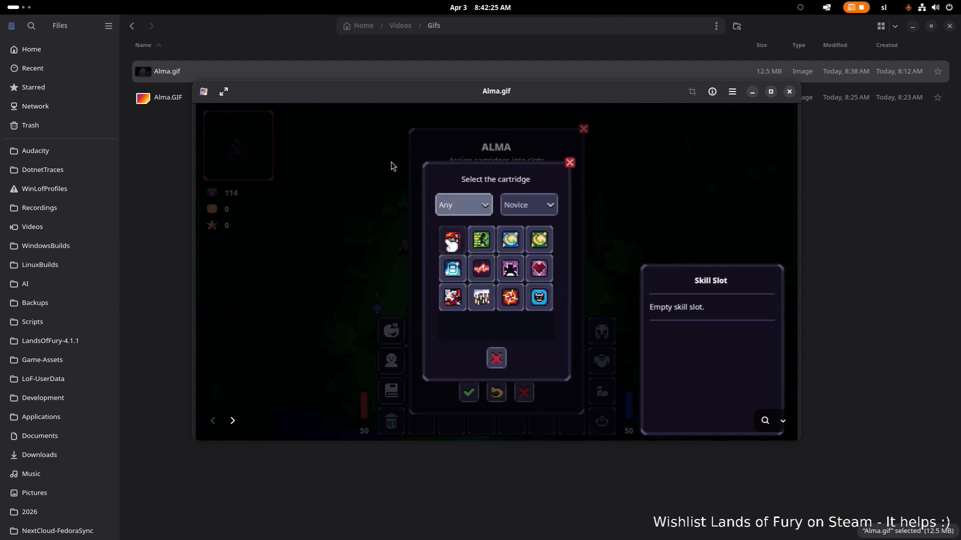
{"action": "key", "text": "alt+Tab"}
{"action": "key", "text": "alt+Tab"}
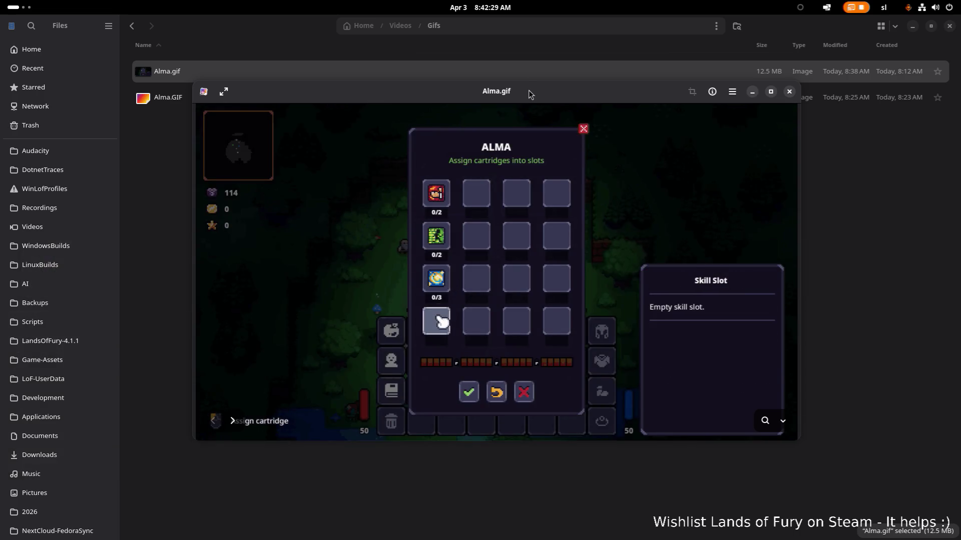
Nudge the viewer lower and flip Alma.gif in and out of fullscreen to watch it
{"action": "key", "text": "alt+Tab"}
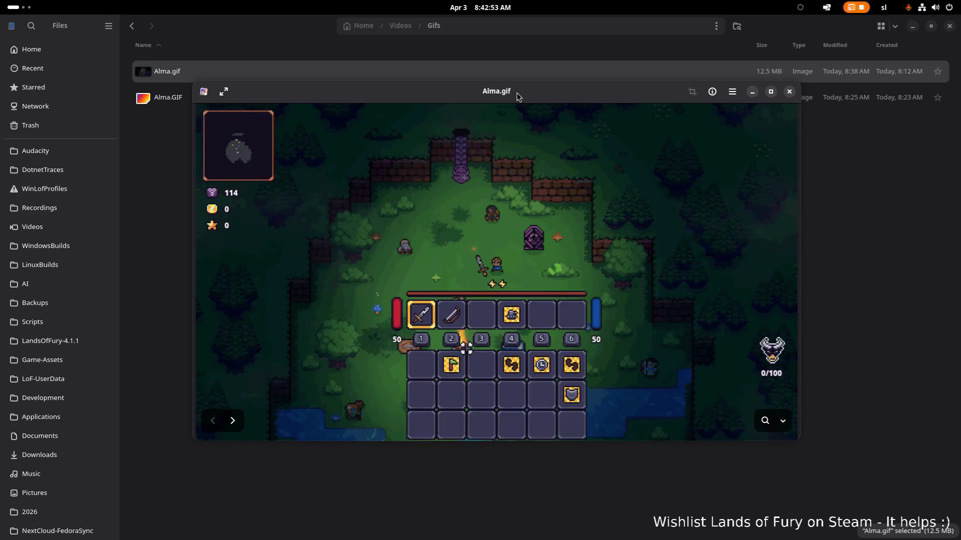
{"action": "left_click_drag", "start_coordinate": [516, 93], "coordinate": [516, 108]}
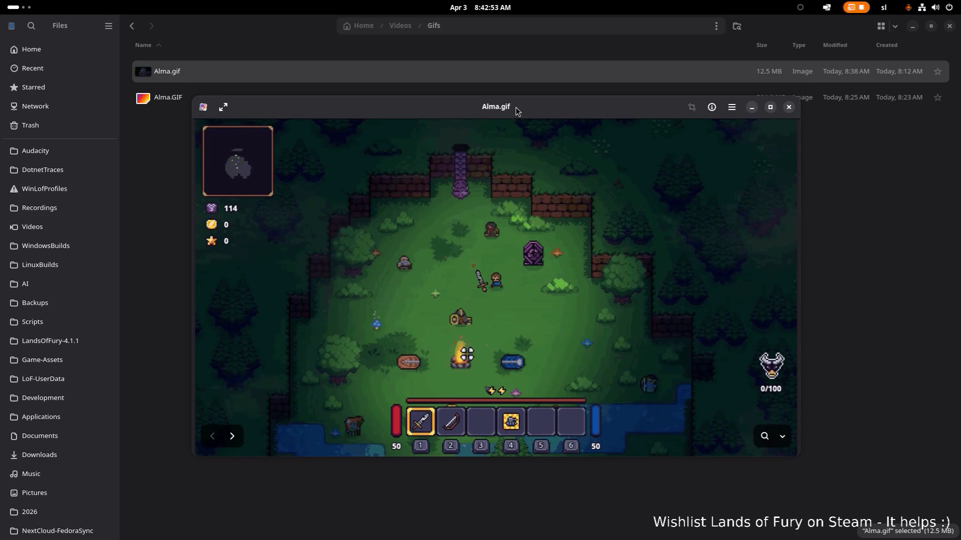
{"action": "left_click", "coordinate": [224, 107]}
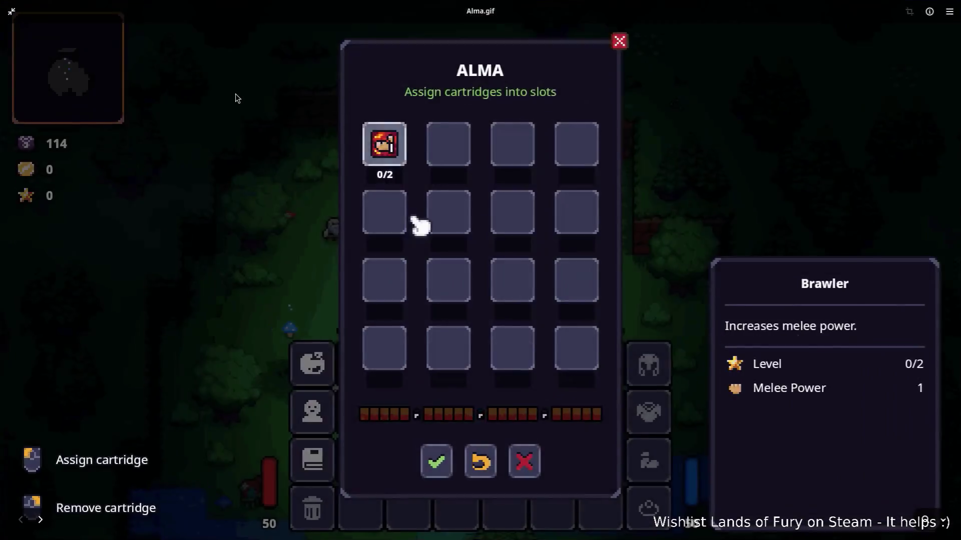
{"action": "double_click", "coordinate": [235, 98]}
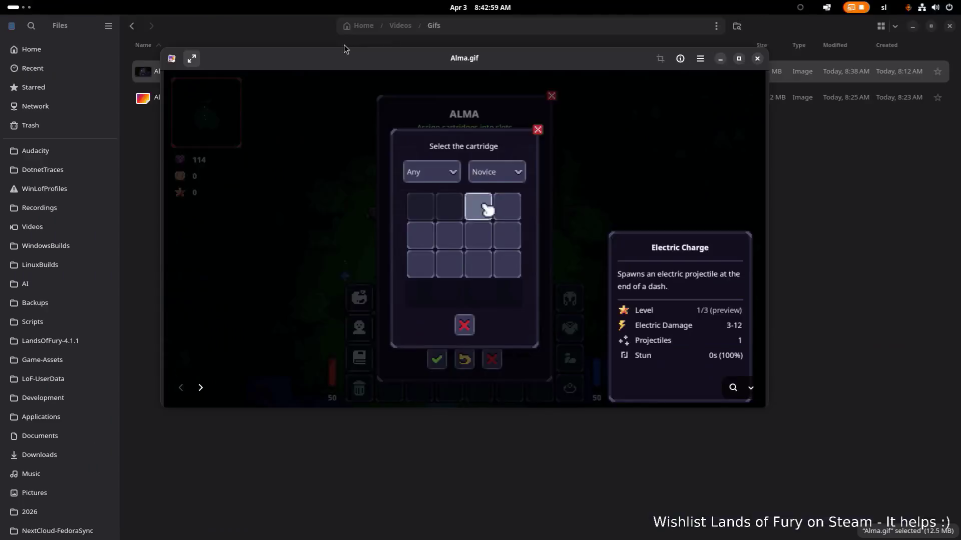
{"action": "key", "text": "F11"}
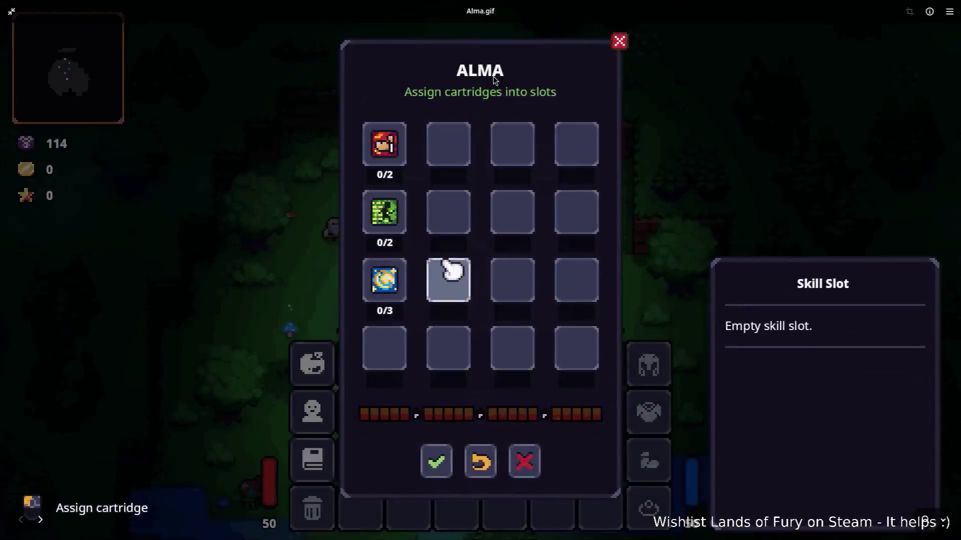
{"action": "double_click", "coordinate": [483, 184]}
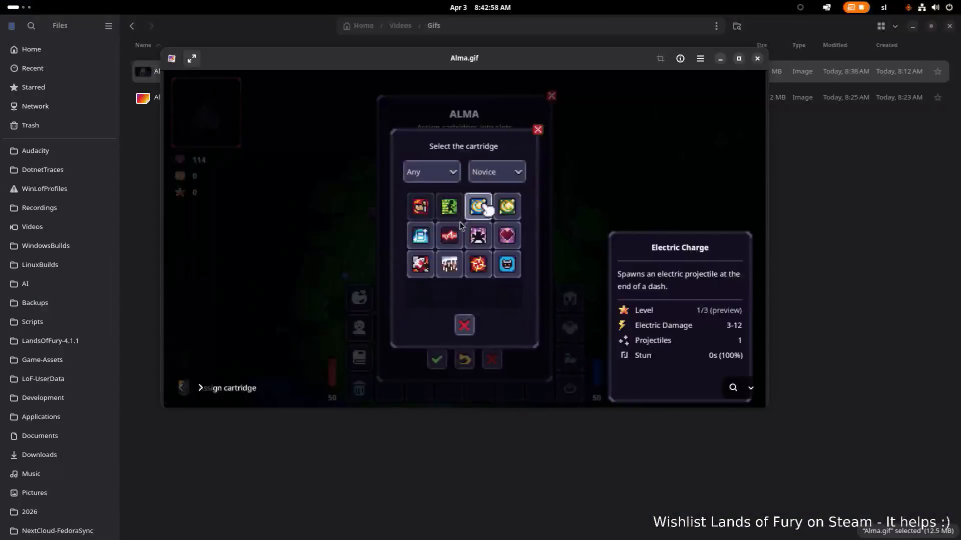
Toggle fullscreen a few more times, settle on a window over Files, and close the viewer
{"action": "double_click", "coordinate": [460, 221]}
{"action": "double_click", "coordinate": [376, 308]}
{"action": "key", "text": "F11"}
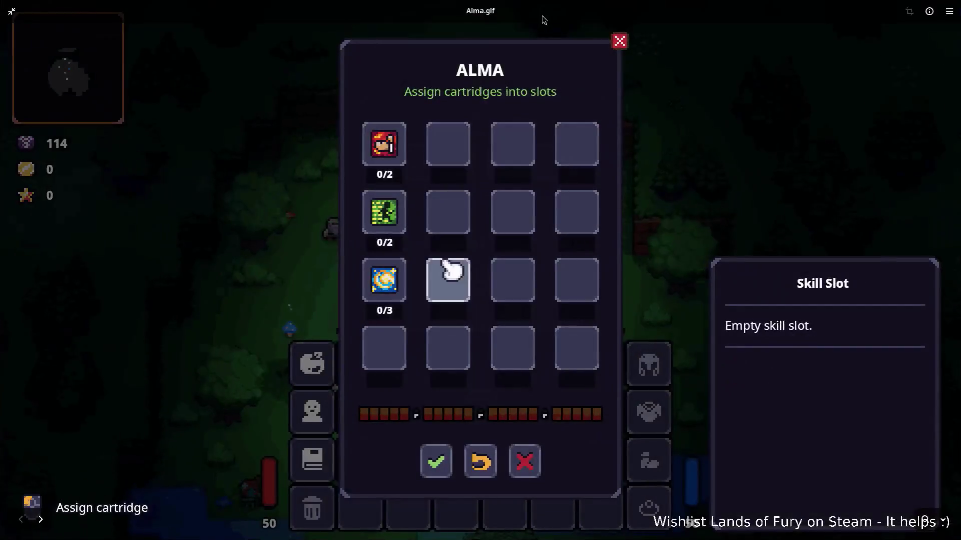
{"action": "key", "text": "F11"}
{"action": "key", "text": "F11"}
{"action": "key", "text": "F11"}
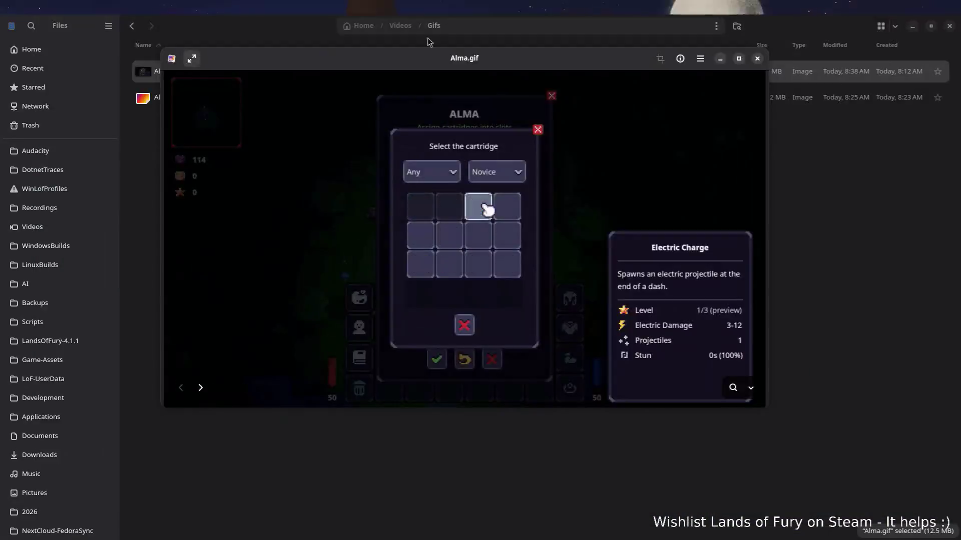
{"action": "key", "text": "F11"}
{"action": "key", "text": "F11"}
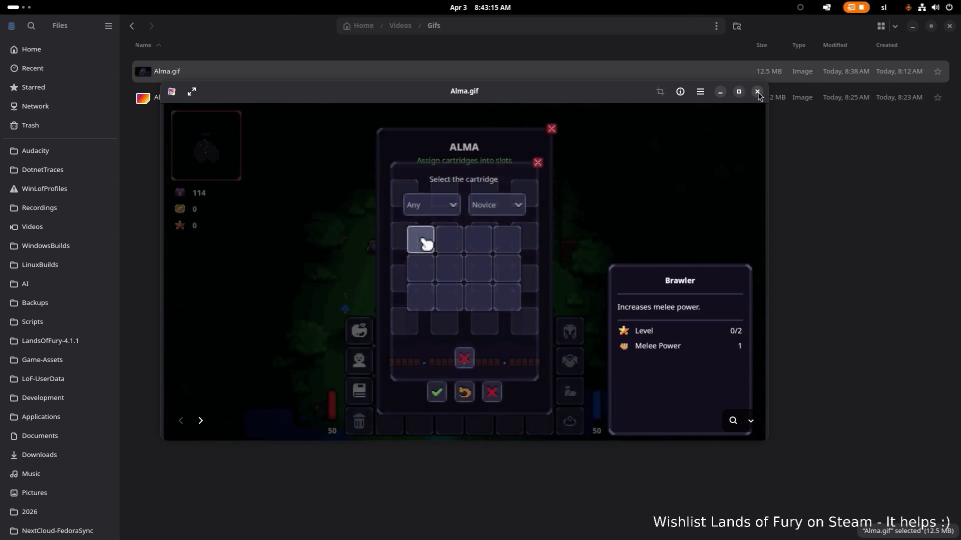
{"action": "left_click", "coordinate": [757, 91]}
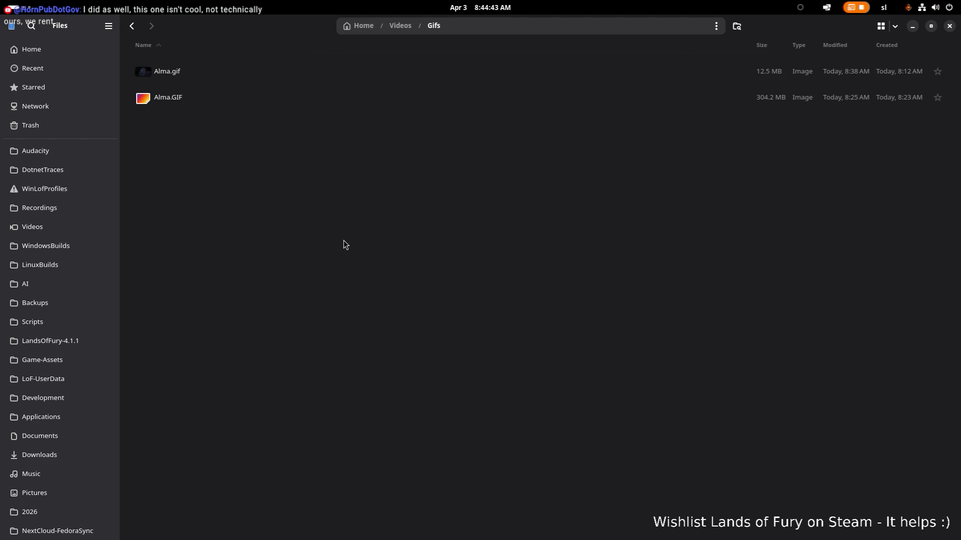
{"action": "key", "text": "alt+Tab"}
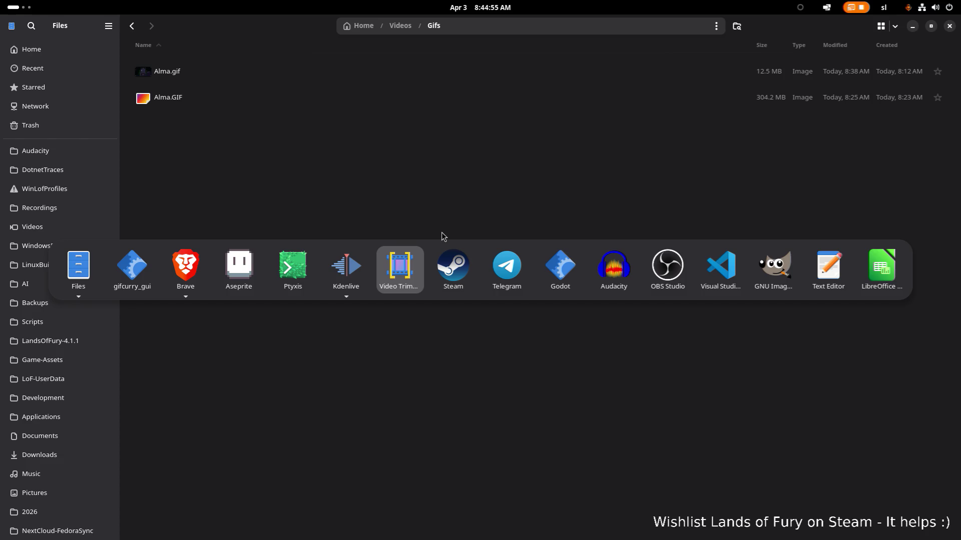
{"action": "key", "text": "Escape"}
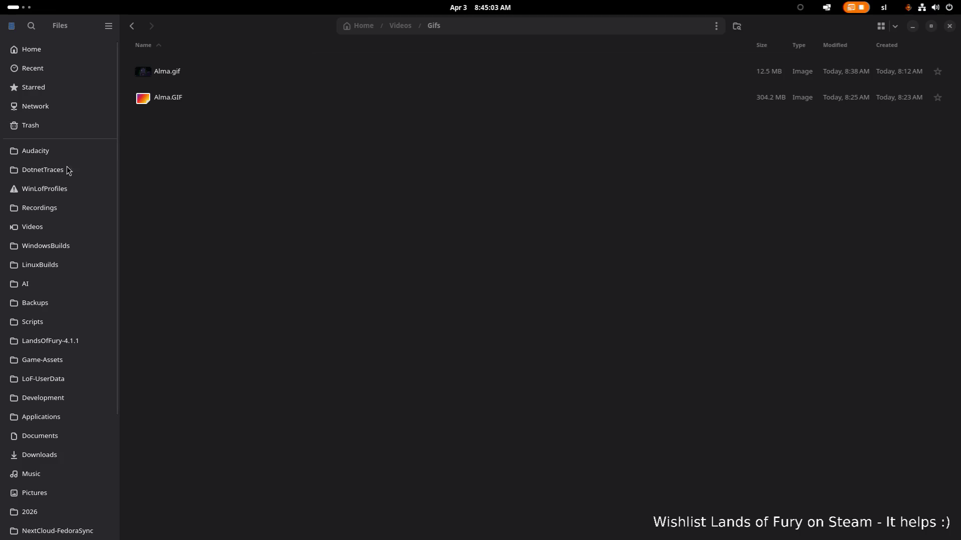
{"action": "key", "text": "super"}
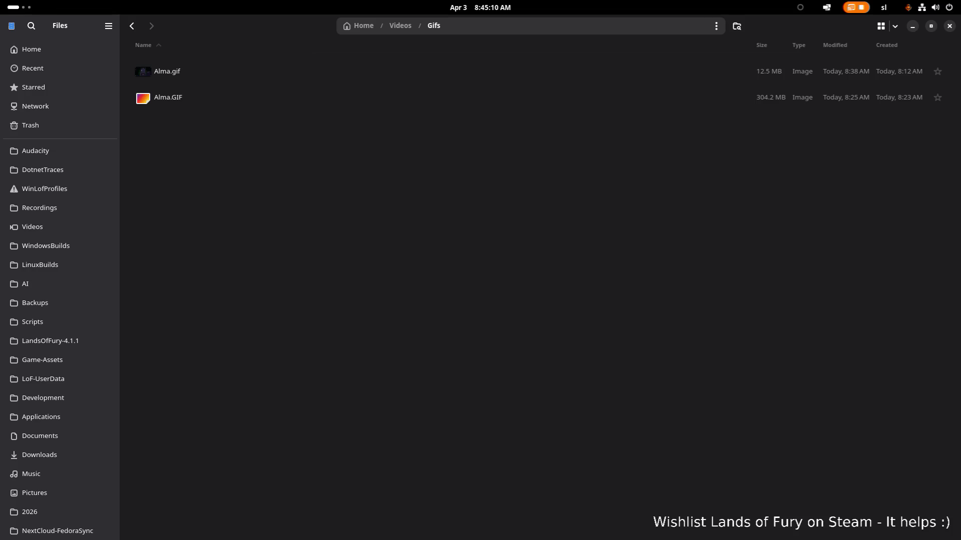
{"action": "key", "text": "super"}
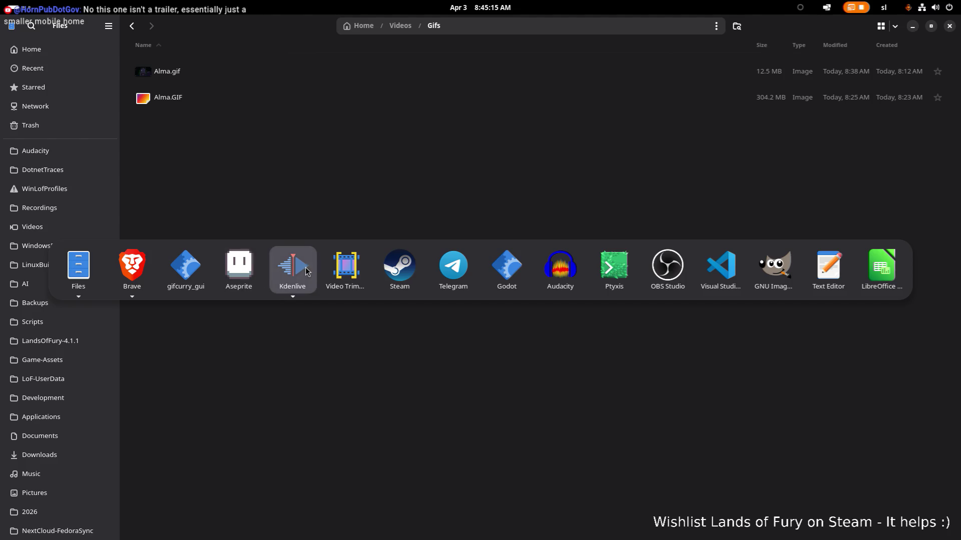
{"action": "key", "text": "super"}
{"action": "scroll", "coordinate": [60, 266], "scroll_direction": "down", "scroll_amount": 1}
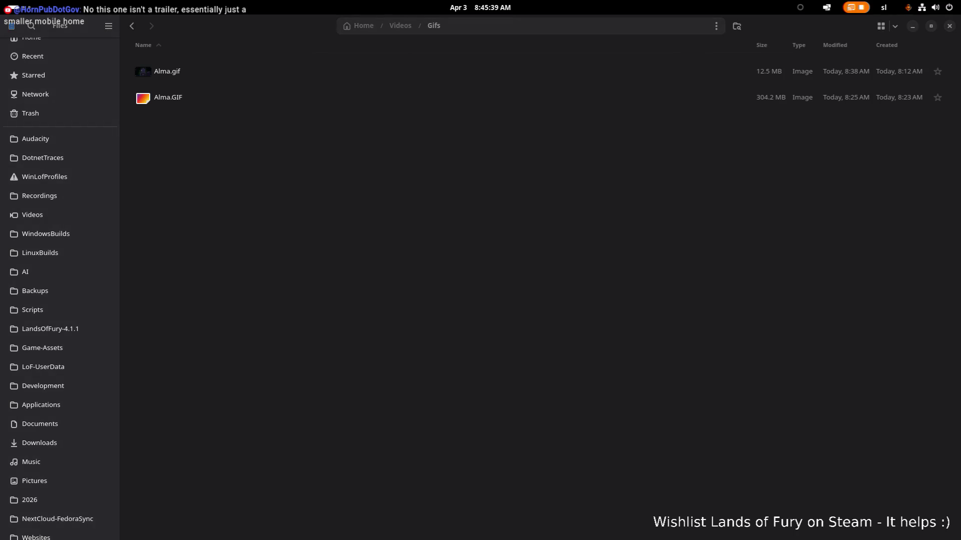
{"action": "key", "text": "alt+Tab"}
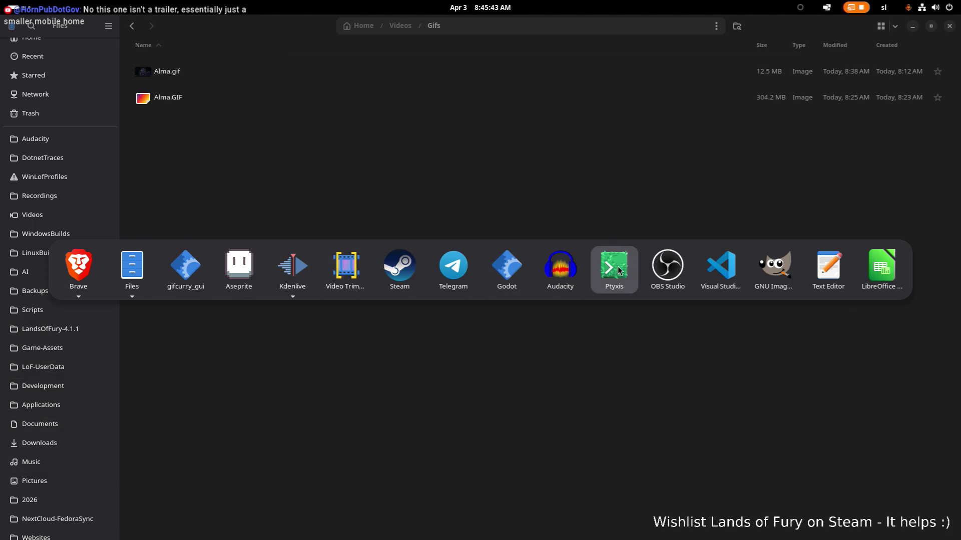
{"action": "key", "text": "Escape"}
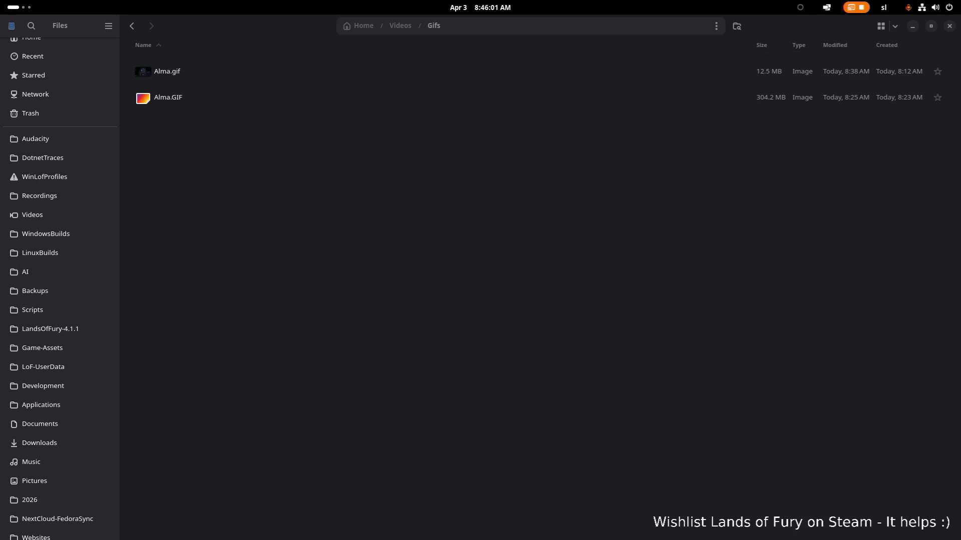
{"action": "key", "text": "alt+Tab"}
{"action": "key", "text": "Escape"}
Cycle the app switcher to land on Gifcurry with its 0.000–9.919 s Alma.mp4 preview
{"action": "key", "text": "alt+Tab"}
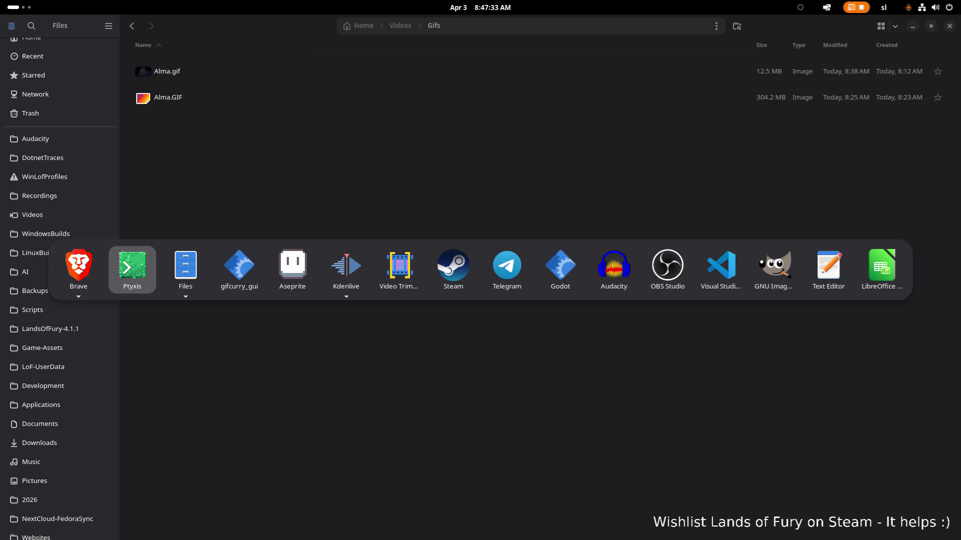
{"action": "key", "text": "alt+Tab"}
{"action": "key", "text": "alt+Tab"}
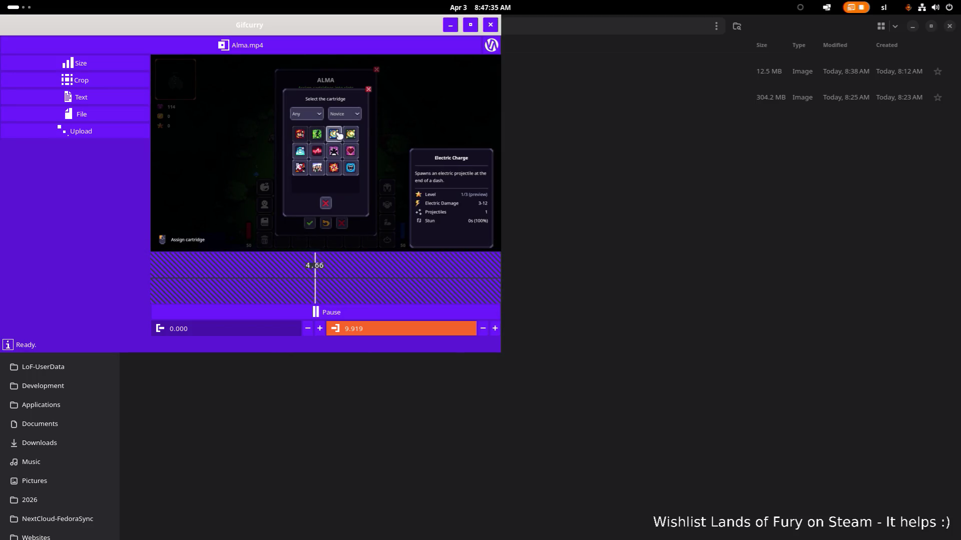
{"action": "key", "text": "alt+Tab"}
{"action": "key", "text": "alt+Tab"}
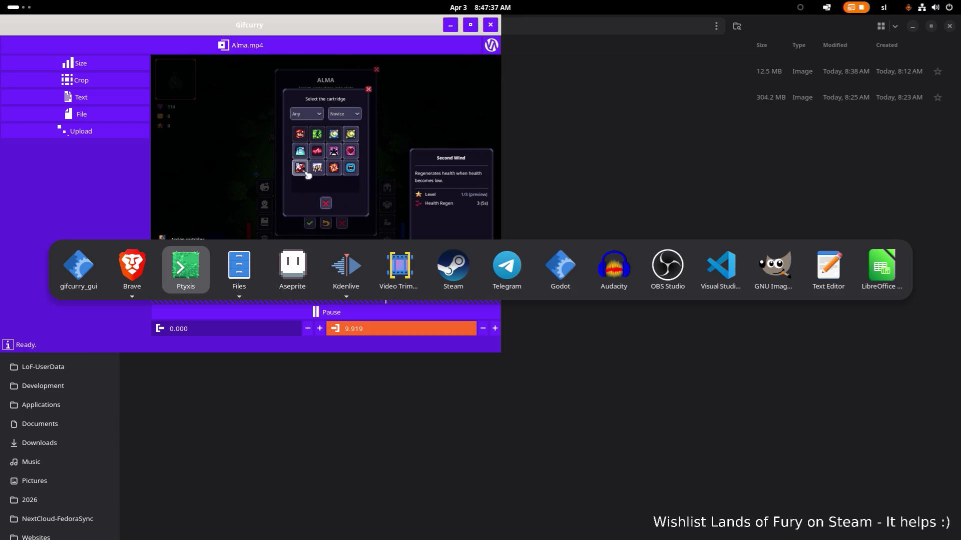
{"action": "key", "text": "alt+shift+Tab"}
{"action": "key", "text": "alt+shift+Tab"}
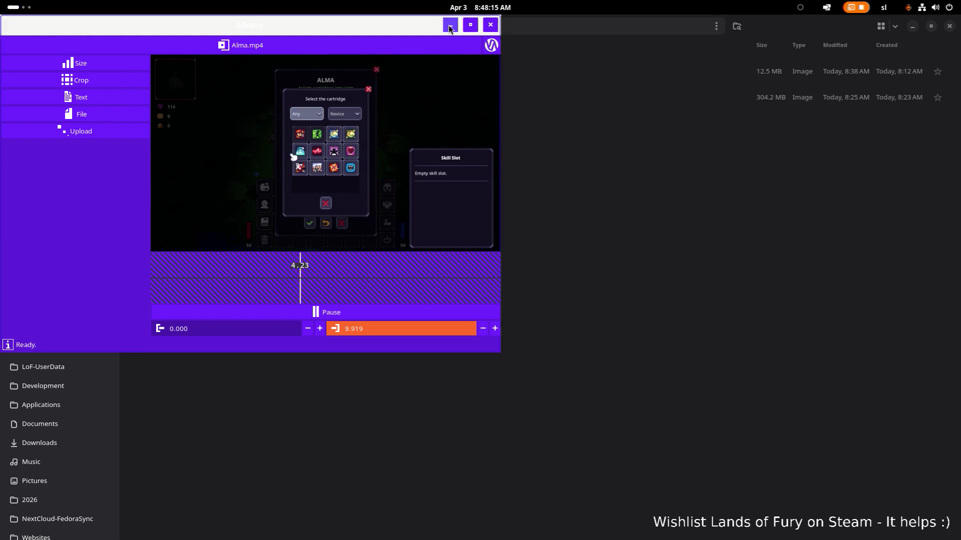
Minimize Gifcurry and review the Gifs folder in Files
{"action": "left_click", "coordinate": [450, 28]}
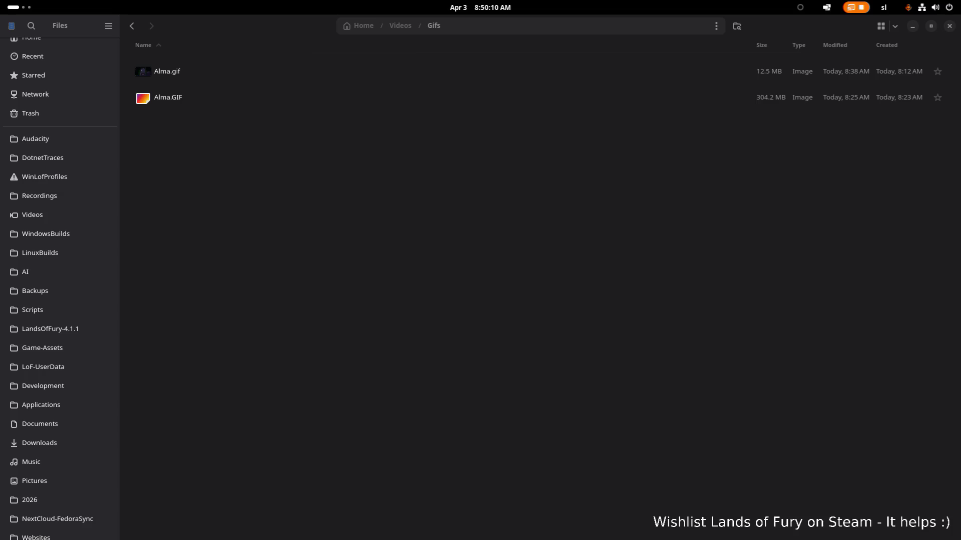
{"action": "right_click", "coordinate": [298, 247]}
{"action": "key", "text": "Escape"}
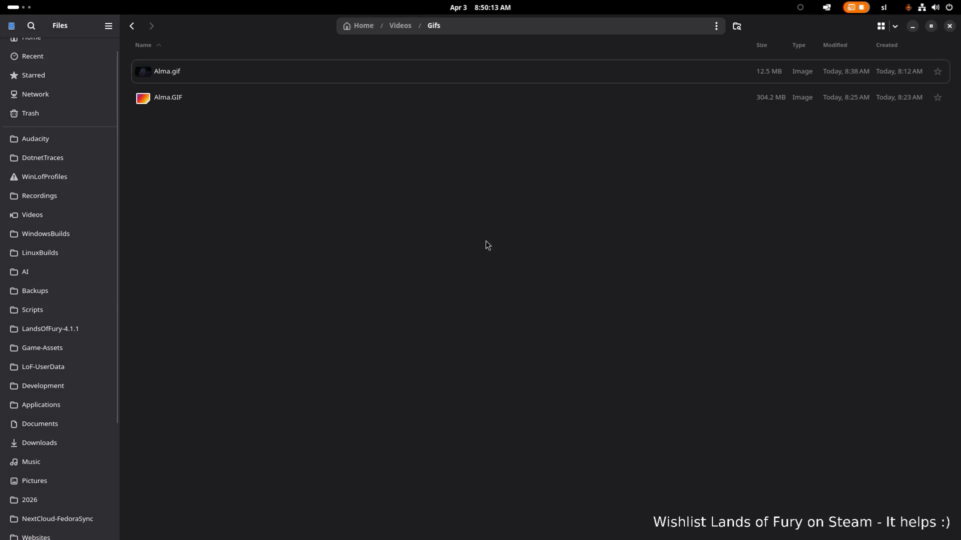
Switch over to the Ptyxis terminal showing gifski's help
{"action": "key", "text": "alt+Tab"}
{"action": "key", "text": "Escape"}
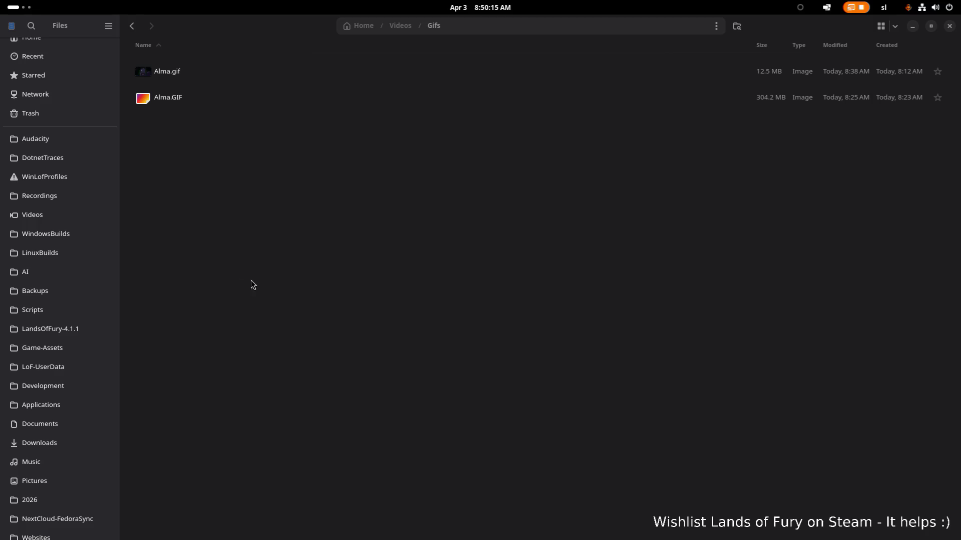
{"action": "key", "text": "alt+Tab"}
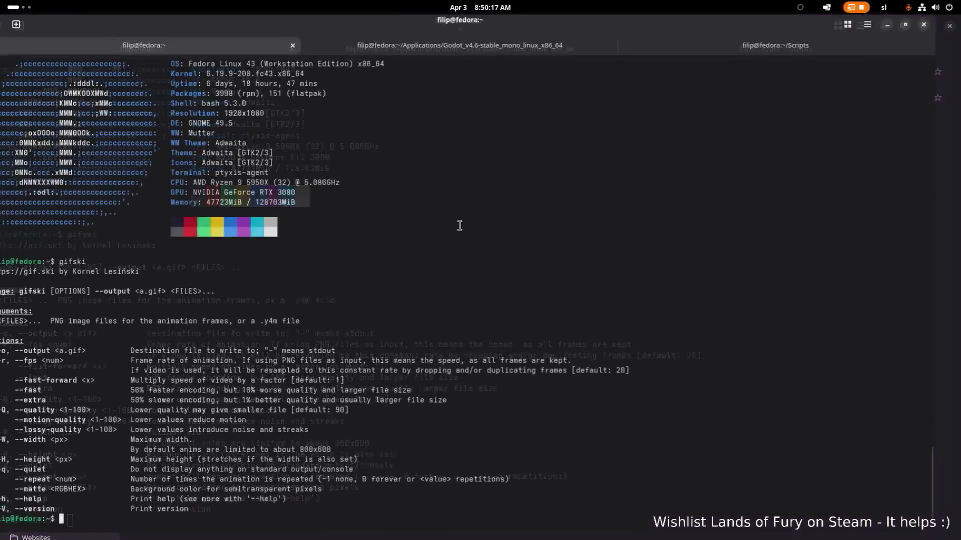
{"action": "type", "text": "cd "}
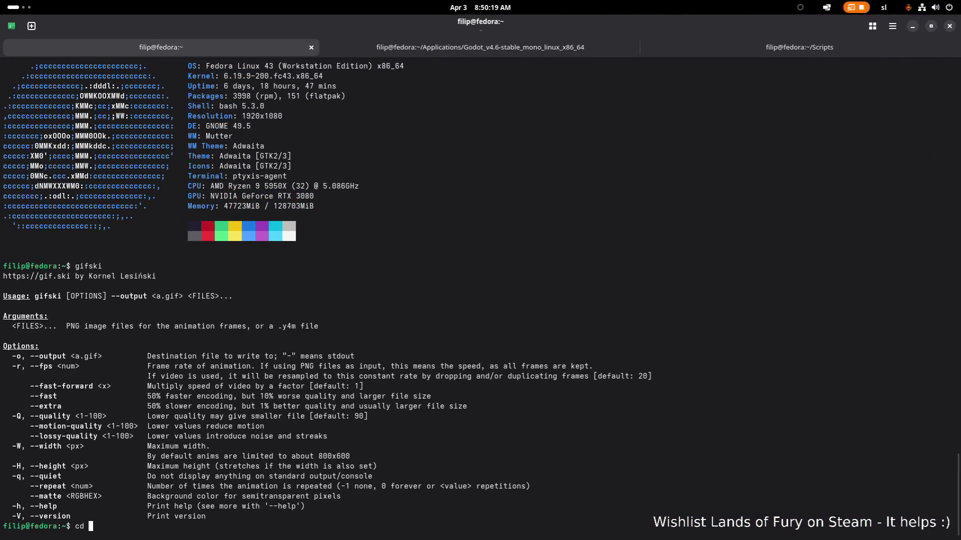
{"action": "type", "text": "Scri"}
Change into Scripts/, list it, and create an empty mp4togif.sh with touch
{"action": "key", "text": "Tab"}
{"action": "key", "text": "Return"}
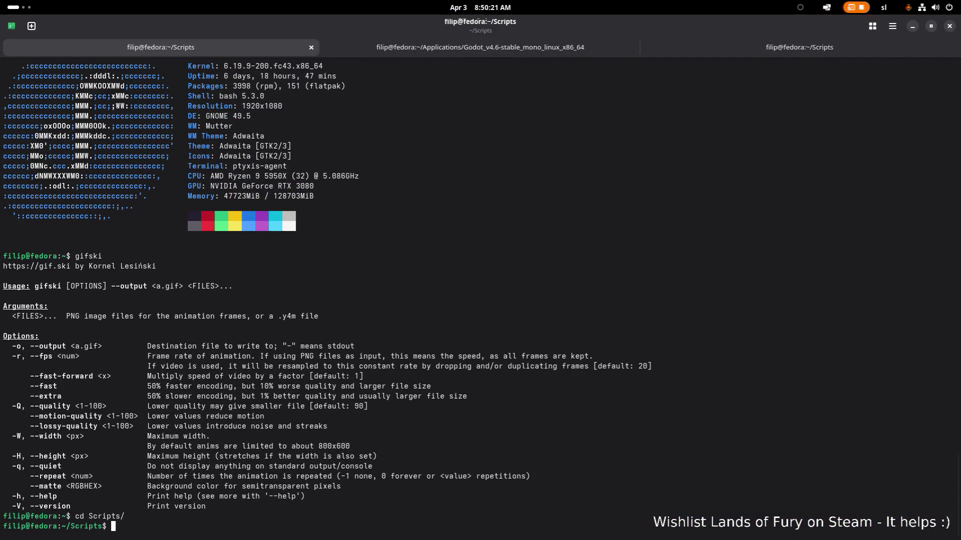
{"action": "type", "text": "ls"}
{"action": "key", "text": "Return"}
{"action": "type", "text": "na"}
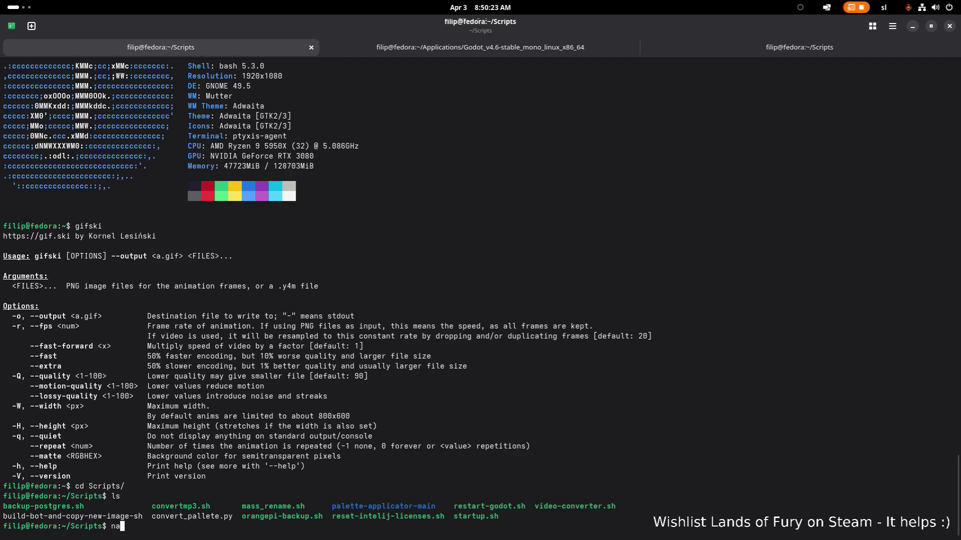
{"action": "key", "text": "BackSpace"}
{"action": "key", "text": "BackSpace"}
{"action": "type", "text": "touch "}
{"action": "type", "text": "mp4"}
{"action": "type", "text": "togif"}
{"action": "type", "text": ".sh"}
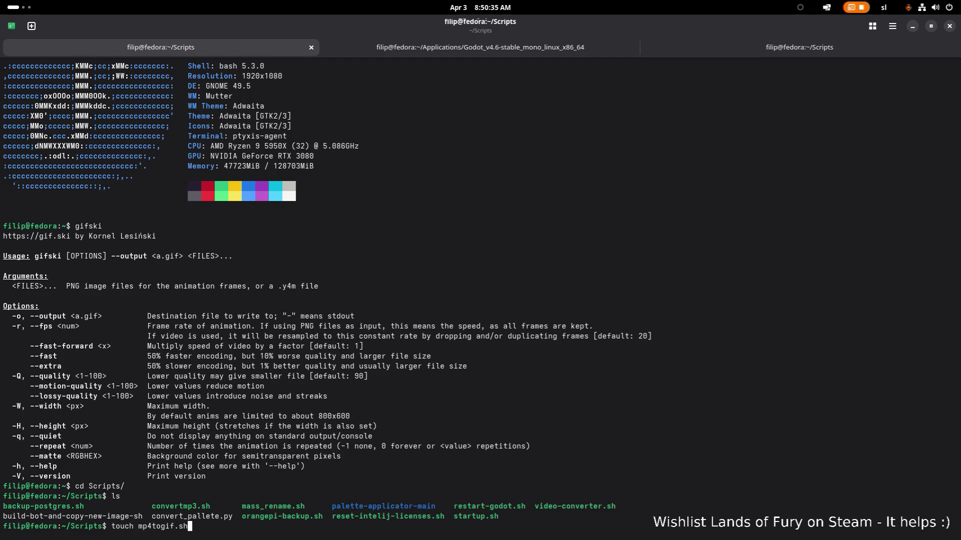
{"action": "key", "text": "Return"}
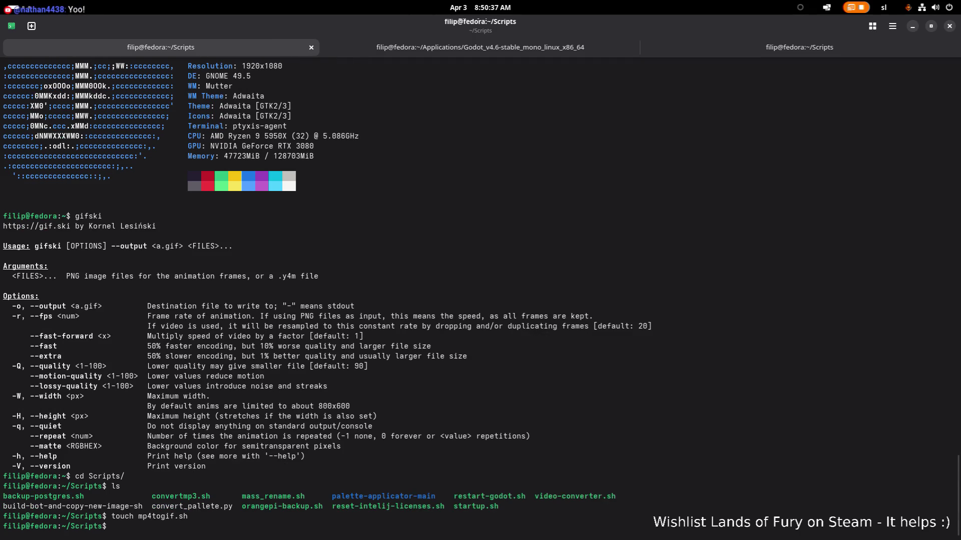
{"action": "type", "text": "nano mp4to"}
{"action": "type", "text": "gif"}
Make mp4togif.sh executable with chmod +x and open it in nano
{"action": "key", "text": "BackSpace"}
{"action": "key", "text": "BackSpace"}
{"action": "key", "text": "BackSpace"}
{"action": "type", "text": "ch"}
{"action": "type", "text": "mod"}
{"action": "type", "text": " +x "}
{"action": "type", "text": "mp"}
{"action": "key", "text": "Tab"}
{"action": "key", "text": "Return"}
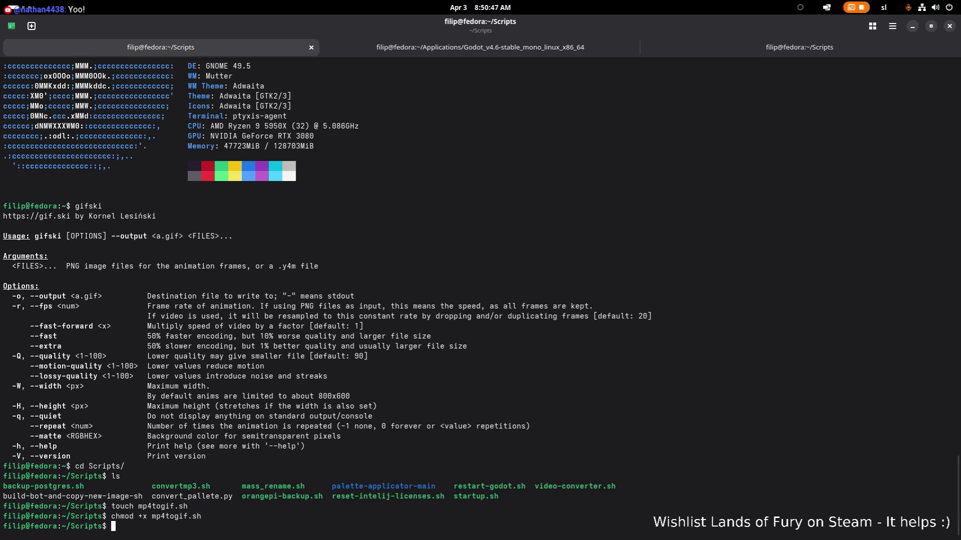
{"action": "type", "text": "nano "}
{"action": "type", "text": "mp4"}
{"action": "key", "text": "Tab"}
{"action": "key", "text": "Return"}
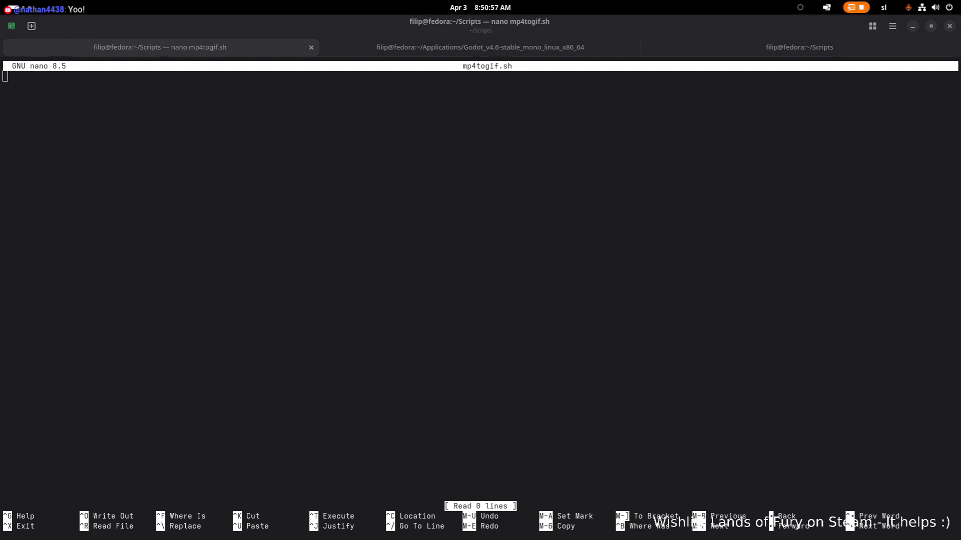
Paste the mp4togif function into the file, then backspace away its body and closing lines
{"action": "left_click", "coordinate": [235, 133]}
{"action": "type", "text": "mp4togif() {   if [ -z \"$1\" ]; then     echo \"Usage: mp4togif input.mp4\"     return 1   fi    input=\"$1\"   output=\"${input%.*}.gif\"    ffmpeg -i \"$input\" -vf fps=12,scale=600:-1 -f image2pipe -vcodec ppm - \\   | gifski --fps 12 -o \"$output\" -    echo \"Created: $output\" }"}
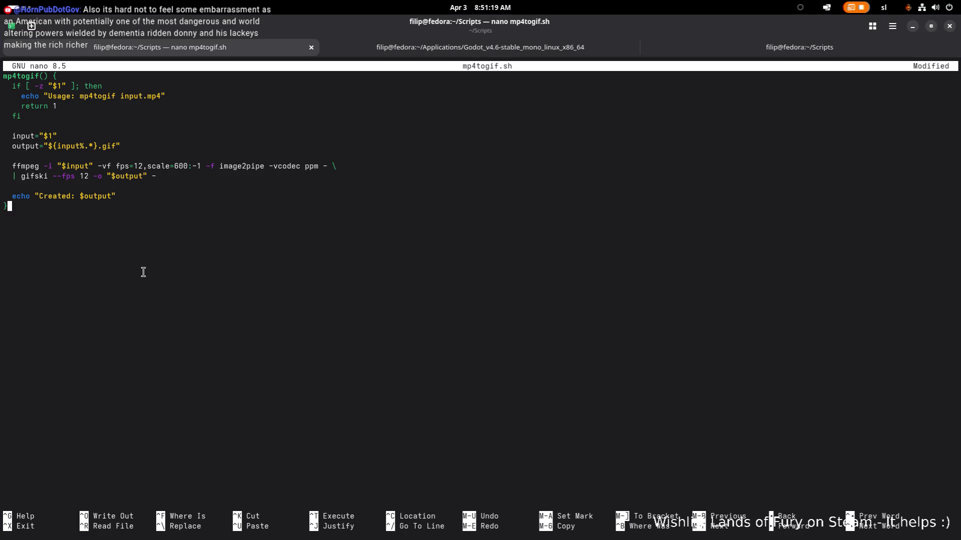
{"action": "key", "text": "BackSpace"}
{"action": "key", "text": "BackSpace"}
{"action": "key", "text": "BackSpace"}
{"action": "key", "text": "BackSpace"}
{"action": "key", "text": "BackSpace"}
{"action": "key", "text": "BackSpace"}
{"action": "key", "text": "BackSpace"}
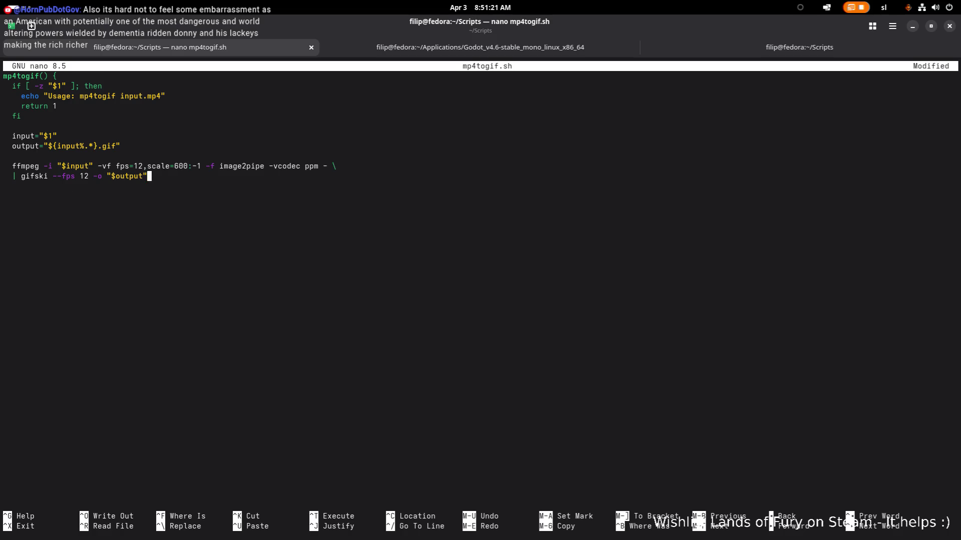
{"action": "key", "text": "BackSpace"}
{"action": "key", "text": "BackSpace"}
{"action": "key", "text": "BackSpace"}
{"action": "key", "text": "BackSpace"}
{"action": "key", "text": "BackSpace"}
{"action": "key", "text": "BackSpace"}
{"action": "key", "text": "BackSpace"}
{"action": "key", "text": "BackSpace"}
{"action": "key", "text": "BackSpace"}
{"action": "key", "text": "BackSpace"}
{"action": "key", "text": "BackSpace"}
{"action": "key", "text": "BackSpace"}
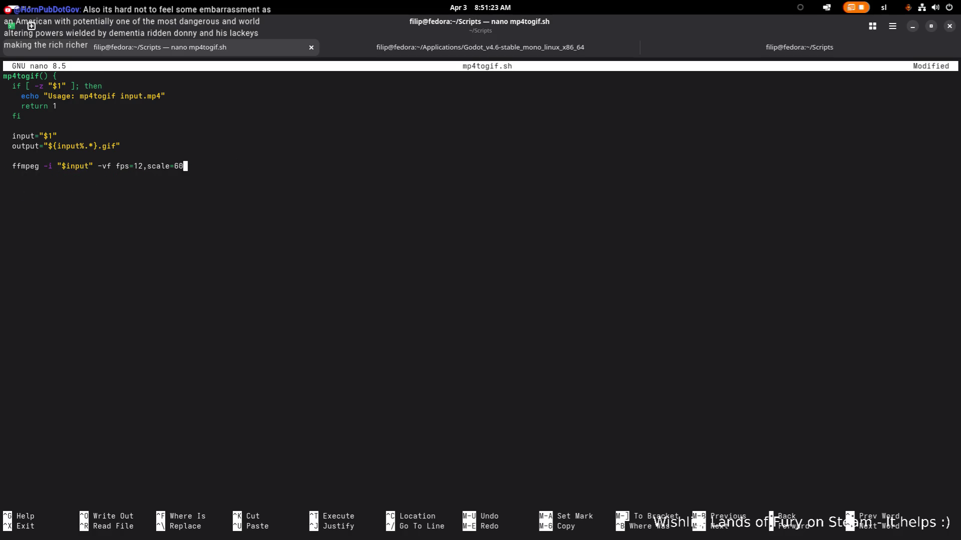
{"action": "key", "text": "BackSpace"}
{"action": "key", "text": "BackSpace"}
{"action": "key", "text": "BackSpace"}
{"action": "key", "text": "BackSpace"}
{"action": "key", "text": "BackSpace"}
{"action": "key", "text": "BackSpace"}
{"action": "key", "text": "BackSpace"}
{"action": "key", "text": "BackSpace"}
{"action": "key", "text": "BackSpace"}
{"action": "key", "text": "BackSpace"}
{"action": "key", "text": "BackSpace"}
{"action": "key", "text": "BackSpace"}
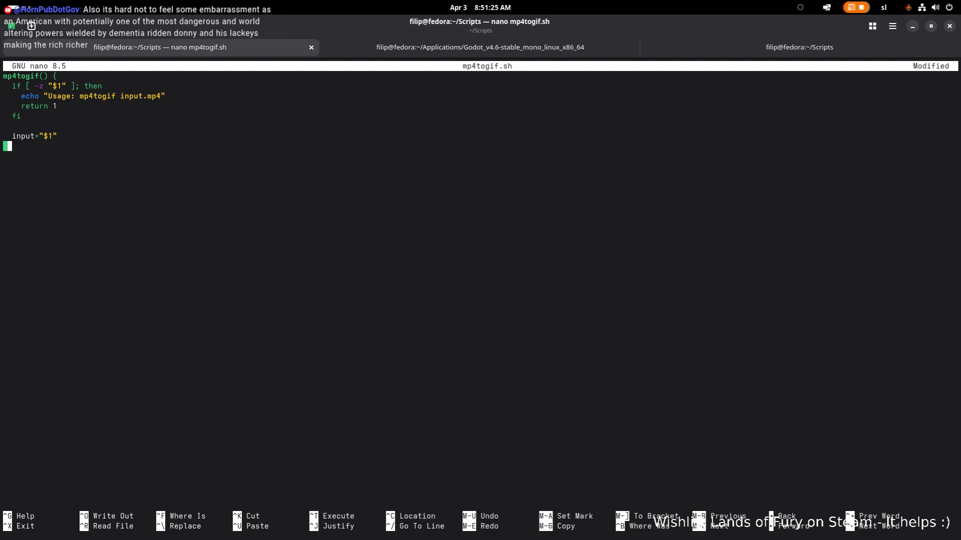
{"action": "key", "text": "BackSpace"}
{"action": "key", "text": "BackSpace"}
{"action": "key", "text": "BackSpace"}
{"action": "key", "text": "BackSpace"}
{"action": "key", "text": "BackSpace"}
{"action": "key", "text": "BackSpace"}
{"action": "key", "text": "BackSpace"}
{"action": "key", "text": "BackSpace"}
{"action": "key", "text": "BackSpace"}
{"action": "key", "text": "BackSpace"}
{"action": "key", "text": "BackSpace"}
{"action": "key", "text": "BackSpace"}
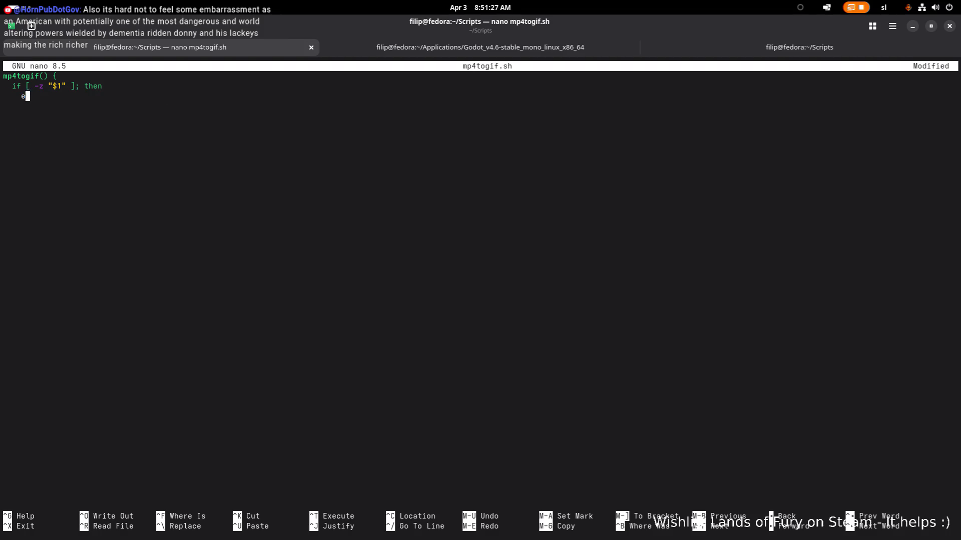
{"action": "key", "text": "BackSpace"}
{"action": "key", "text": "BackSpace"}
{"action": "key", "text": "BackSpace"}
{"action": "key", "text": "BackSpace"}
{"action": "key", "text": "BackSpace"}
{"action": "key", "text": "BackSpace"}
{"action": "key", "text": "BackSpace"}
{"action": "key", "text": "BackSpace"}
{"action": "key", "text": "BackSpace"}
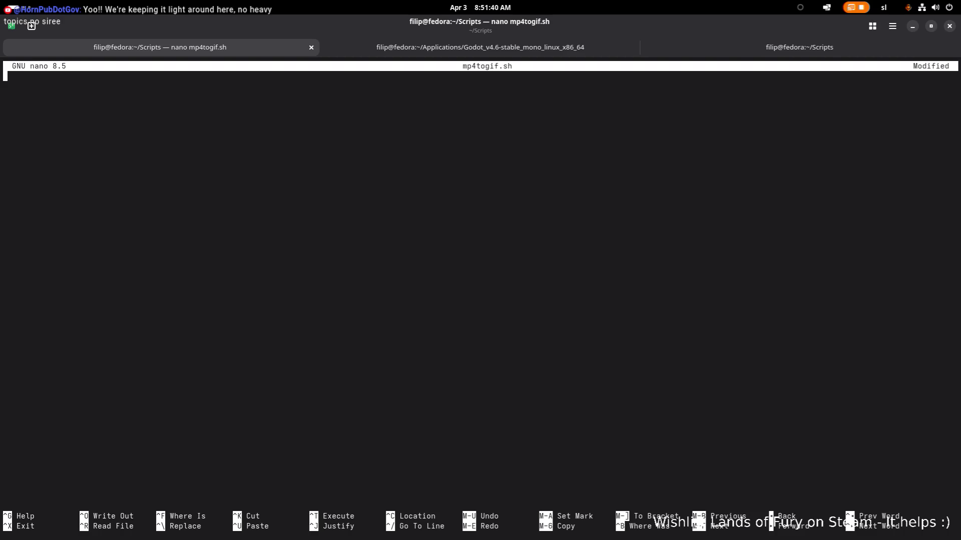
Paste the argument-parsing mp4togif script and trim the WIDTH zeros and old FPS 12 defaults
{"action": "left_click", "coordinate": [142, 157]}
{"action": "key", "text": "ctrl+shift+v"}
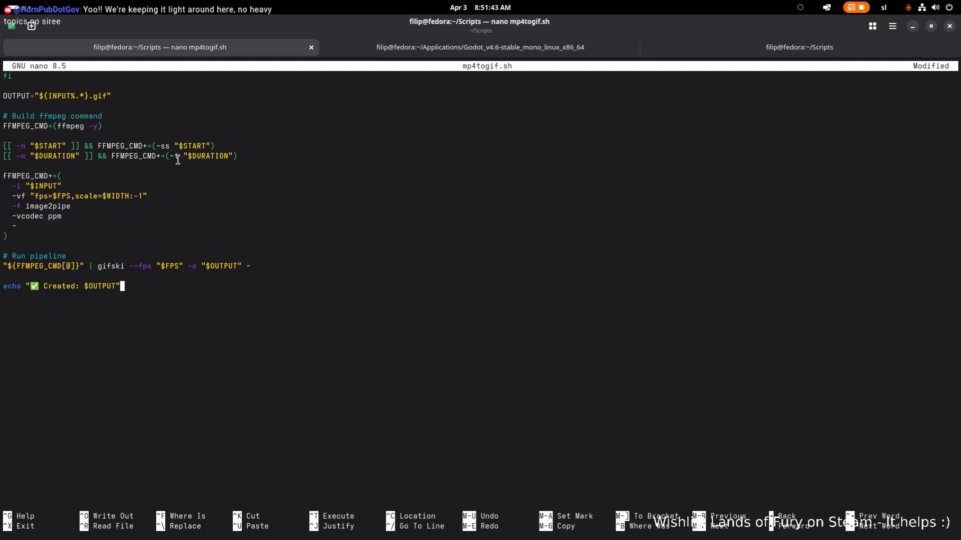
{"action": "scroll", "coordinate": [178, 158], "scroll_direction": "up", "scroll_amount": 15}
{"action": "scroll", "coordinate": [260, 187], "scroll_direction": "up", "scroll_amount": 2}
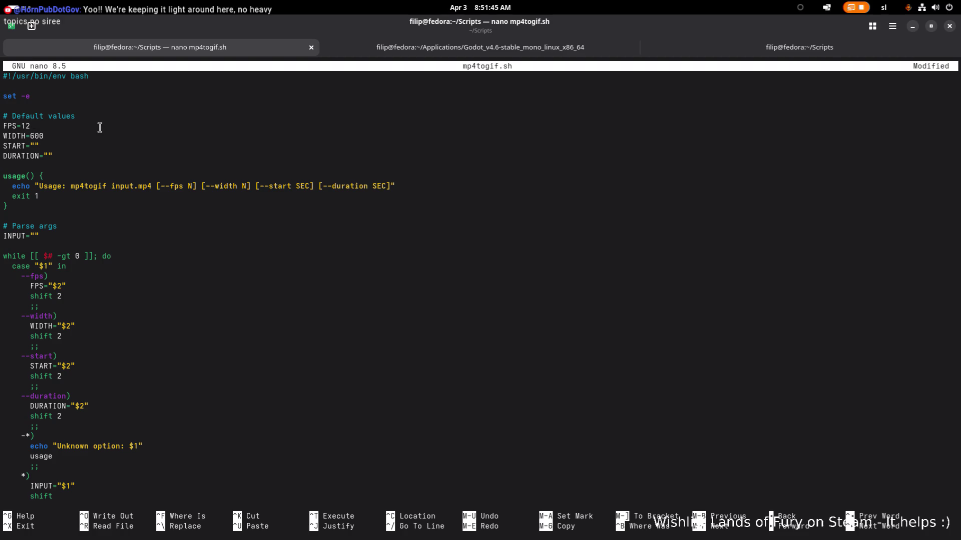
{"action": "key", "text": "Down"}
{"action": "key", "text": "Down"}
{"action": "key", "text": "Down"}
{"action": "key", "text": "End"}
{"action": "key", "text": "Down"}
{"action": "key", "text": "Down"}
{"action": "key", "text": "BackSpace"}
{"action": "key", "text": "BackSpace"}
{"action": "key", "text": "BackSpace"}
{"action": "type", "text": "280"}
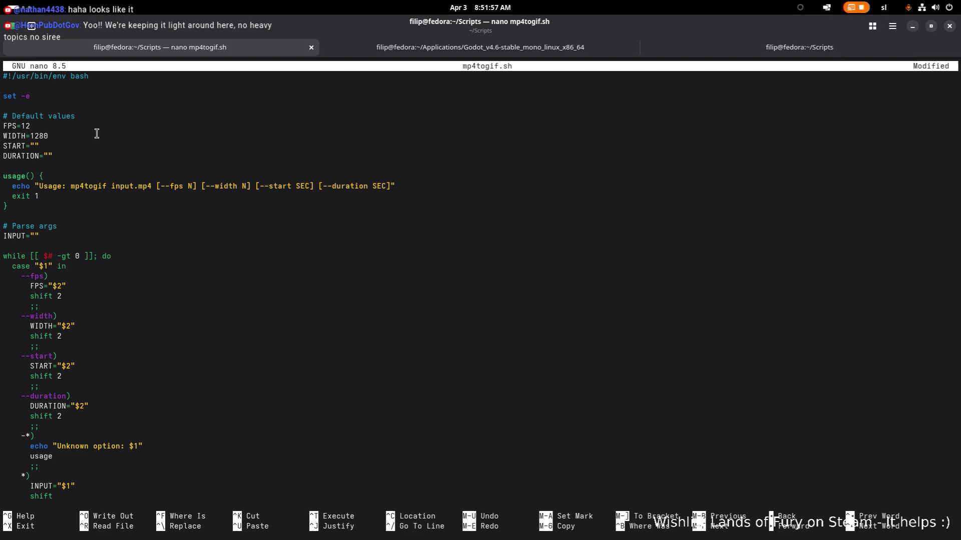
{"action": "key", "text": "Up"}
{"action": "key", "text": "BackSpace"}
{"action": "key", "text": "BackSpace"}
{"action": "type", "text": "3"}
{"action": "key", "text": "Down"}
{"action": "key", "text": "Down"}
{"action": "key", "text": "Down"}
{"action": "scroll", "coordinate": [138, 210], "scroll_direction": "down", "scroll_amount": 6}
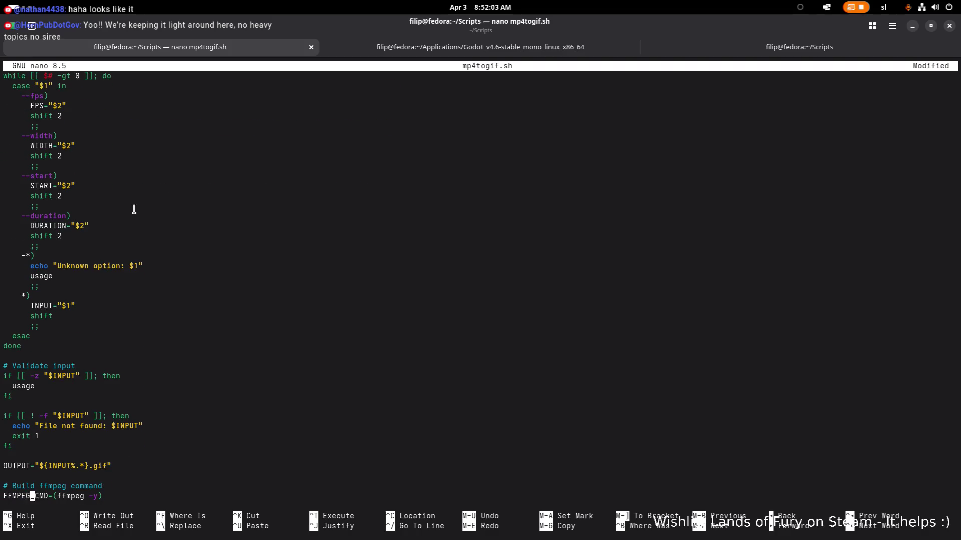
{"action": "scroll", "coordinate": [153, 209], "scroll_direction": "down", "scroll_amount": 1}
{"action": "scroll", "coordinate": [248, 214], "scroll_direction": "down", "scroll_amount": 5}
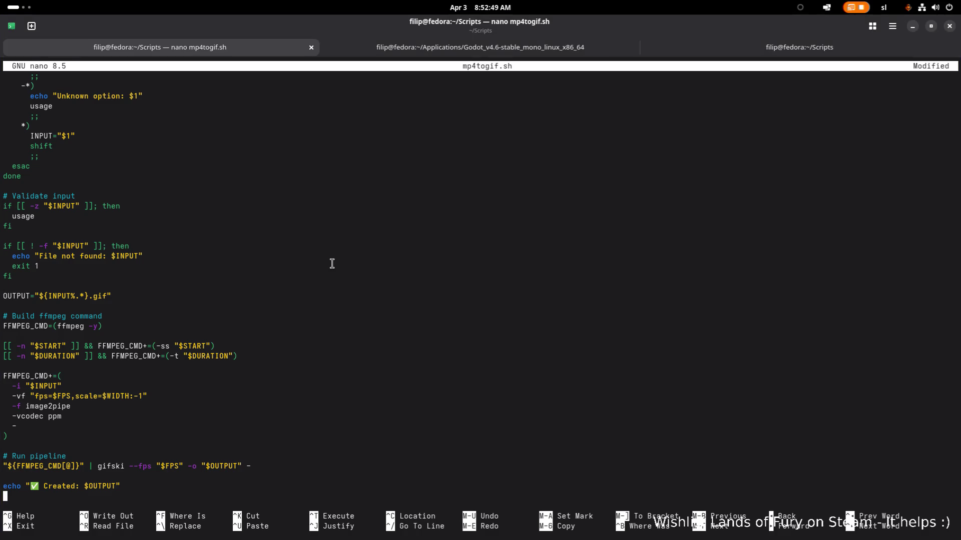
Page through the script to review it, then save mp4togif.sh and exit nano
{"action": "key", "text": "Page_Up"}
{"action": "key", "text": "Page_Down"}
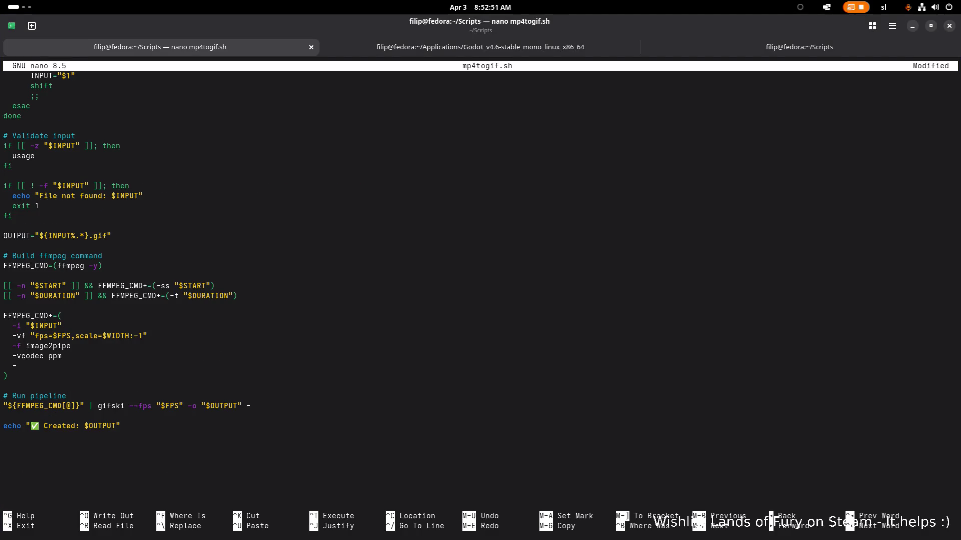
{"action": "key", "text": "Page_Up"}
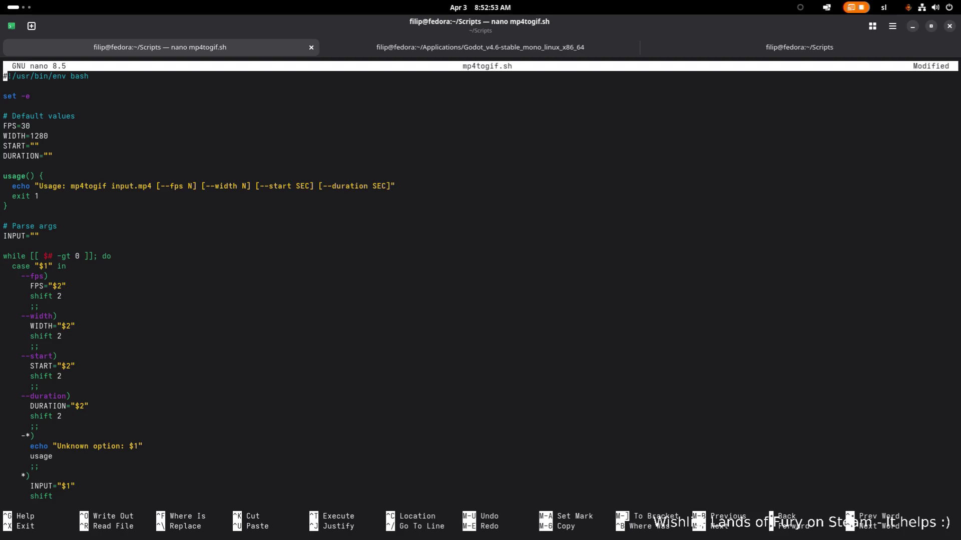
{"action": "key", "text": "Page_Down"}
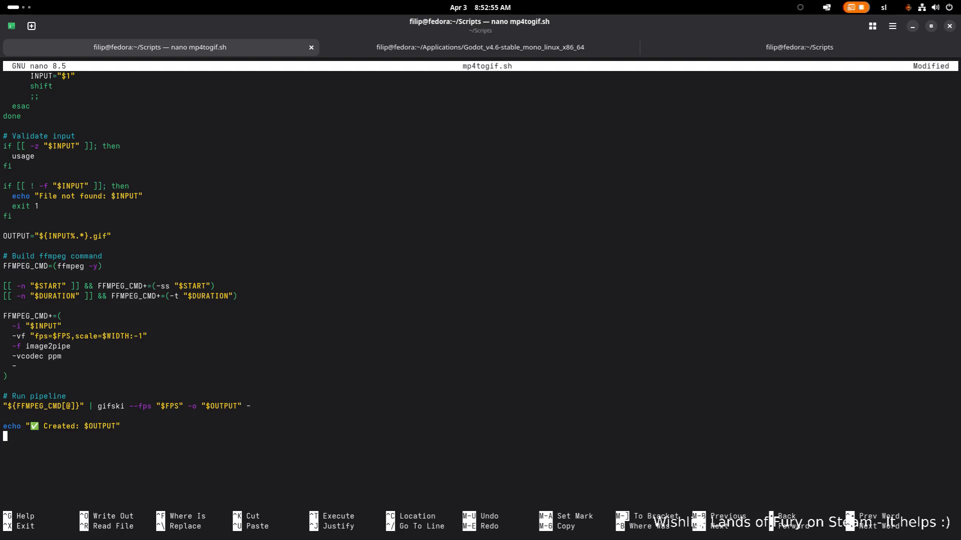
{"action": "key", "text": "ctrl+x"}
{"action": "key", "text": "y"}
{"action": "key", "text": "Return"}
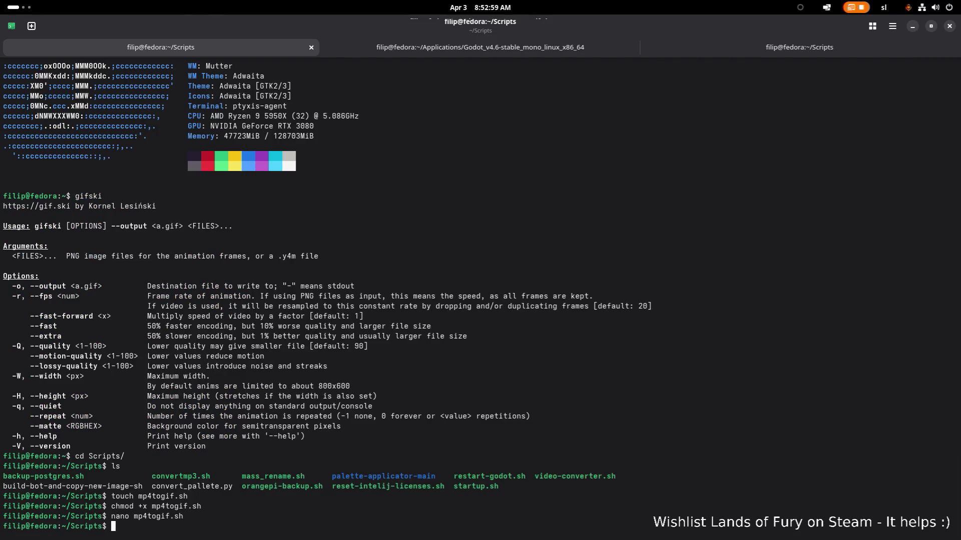
Hide the terminal with Super+H so Files shows Videos/Gifs with Alma.gif and Alma.GIF
{"action": "key", "text": "alt+Tab"}
{"action": "key", "text": "Escape"}
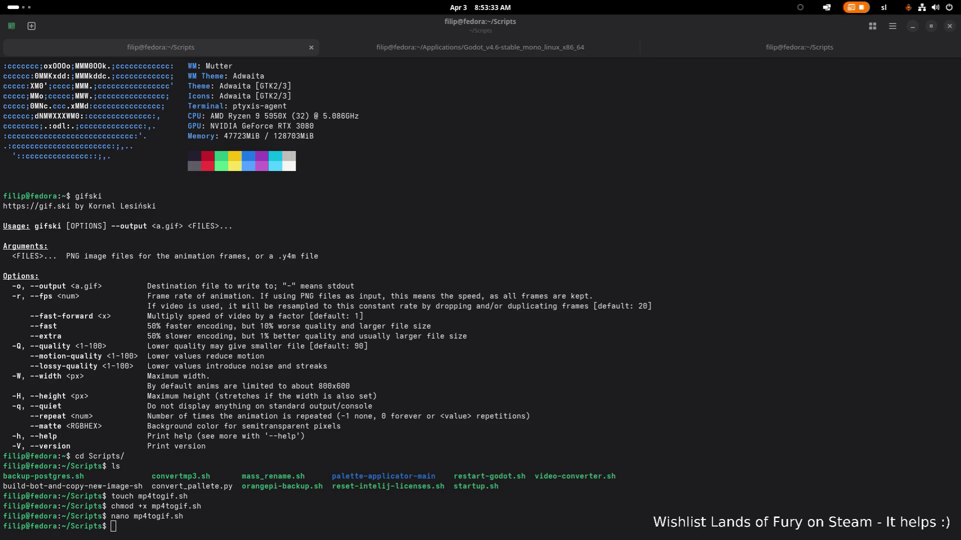
{"action": "key", "text": "super+h"}
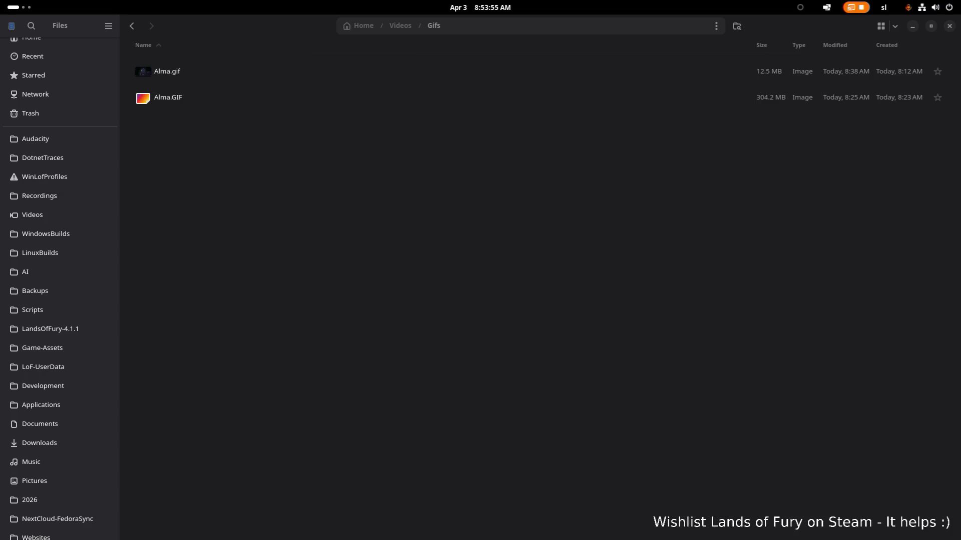
Browse from the current folder up to Home and into Scripts, then return to the terminal
{"action": "key", "text": "alt+Tab"}
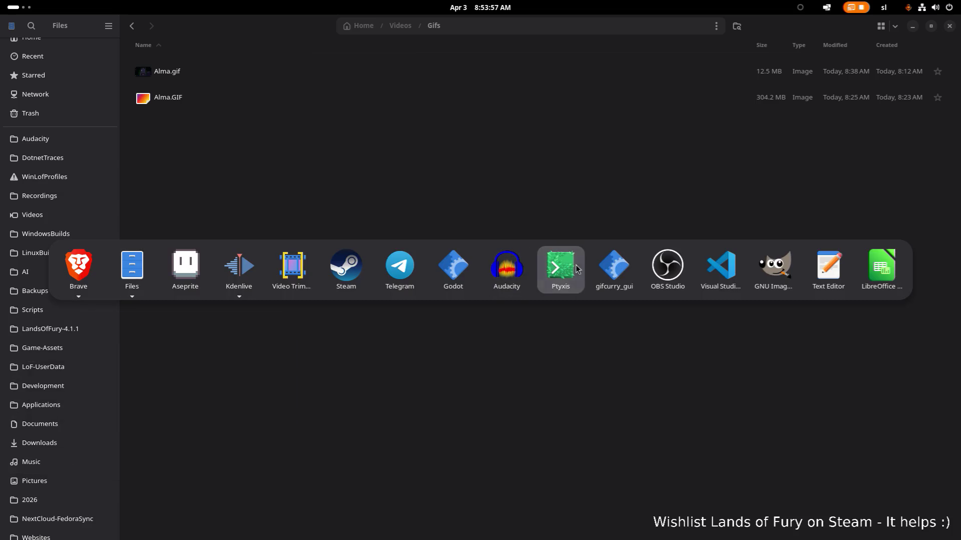
{"action": "key", "text": "Escape"}
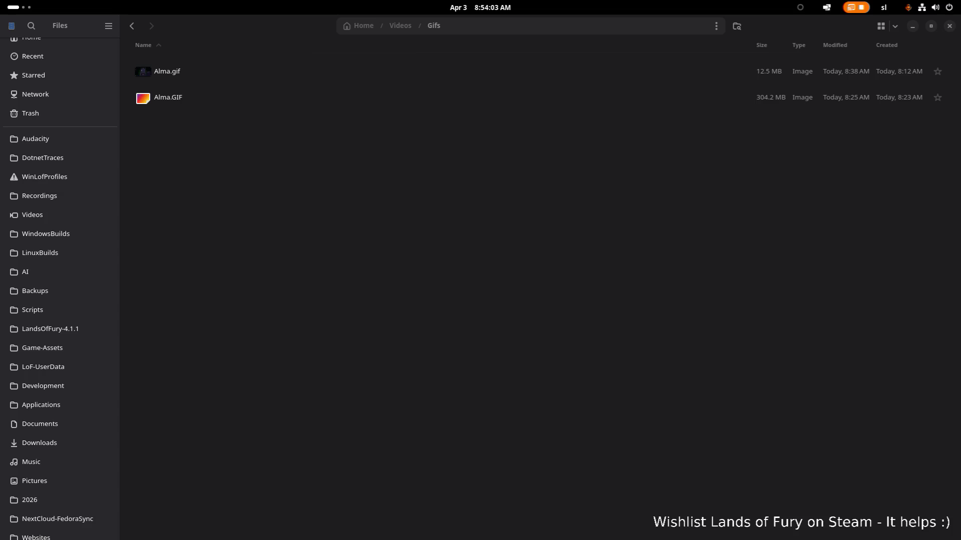
{"action": "left_click", "coordinate": [400, 26]}
{"action": "left_click", "coordinate": [361, 26]}
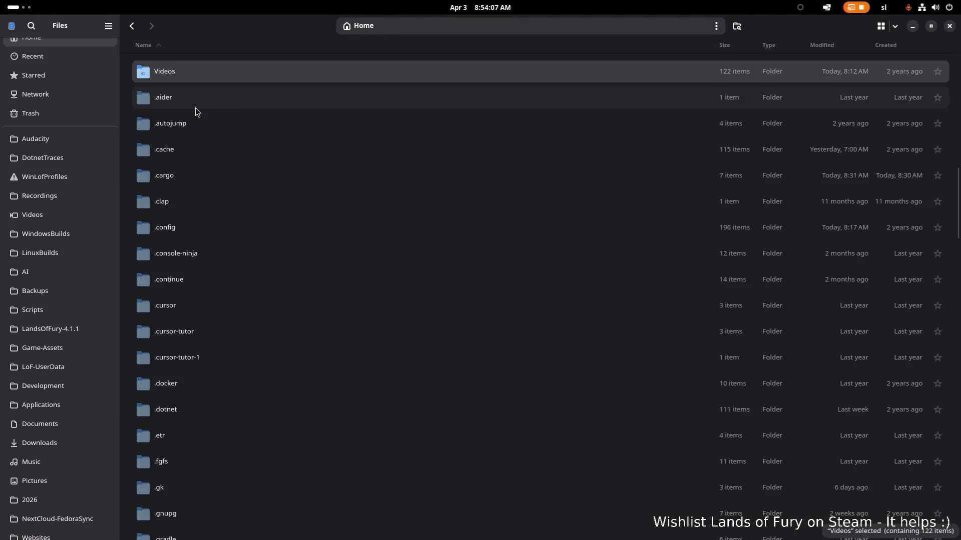
{"action": "scroll", "coordinate": [86, 147], "scroll_direction": "up", "scroll_amount": 1}
{"action": "scroll", "coordinate": [250, 188], "scroll_direction": "down", "scroll_amount": 5}
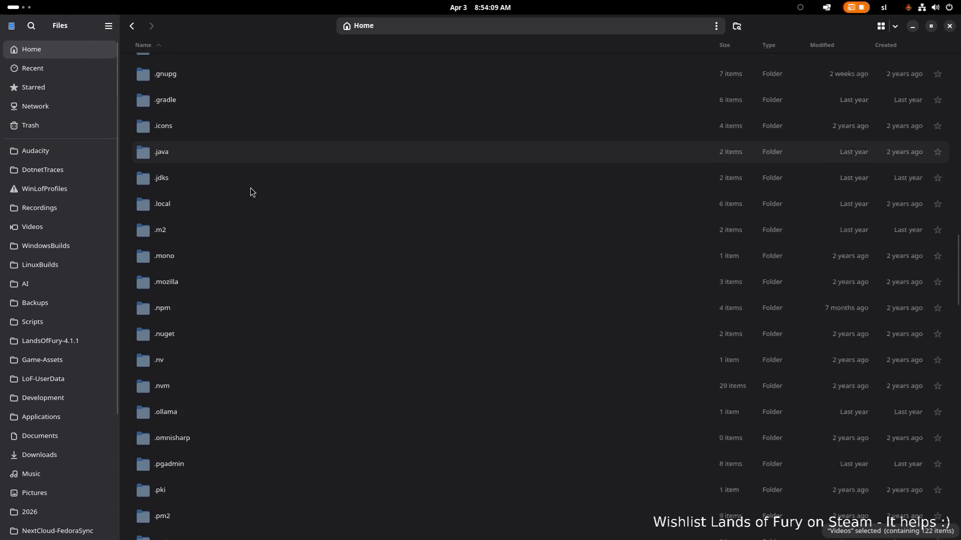
{"action": "scroll", "coordinate": [247, 184], "scroll_direction": "down", "scroll_amount": 5}
{"action": "scroll", "coordinate": [246, 183], "scroll_direction": "down", "scroll_amount": 5}
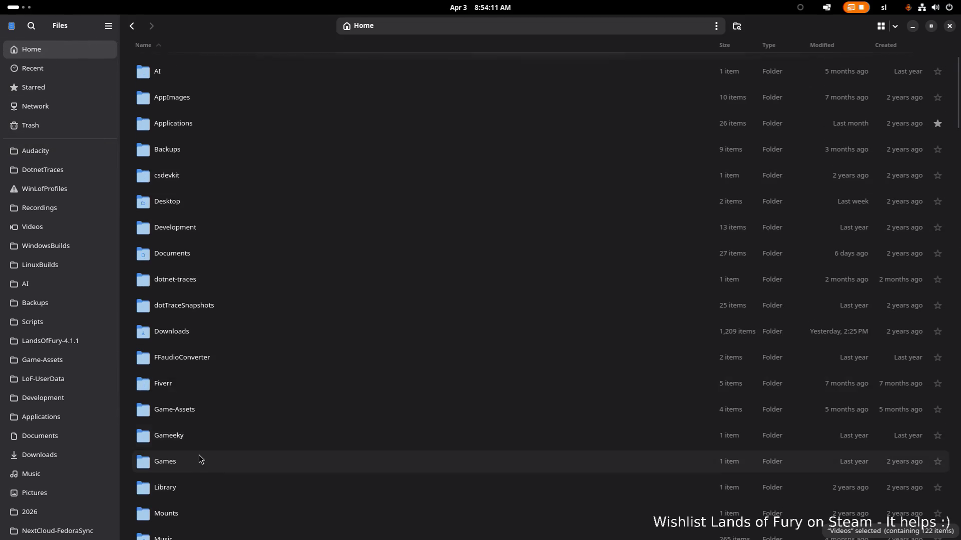
{"action": "scroll", "coordinate": [199, 457], "scroll_direction": "down", "scroll_amount": 2}
{"action": "scroll", "coordinate": [201, 450], "scroll_direction": "down", "scroll_amount": 3}
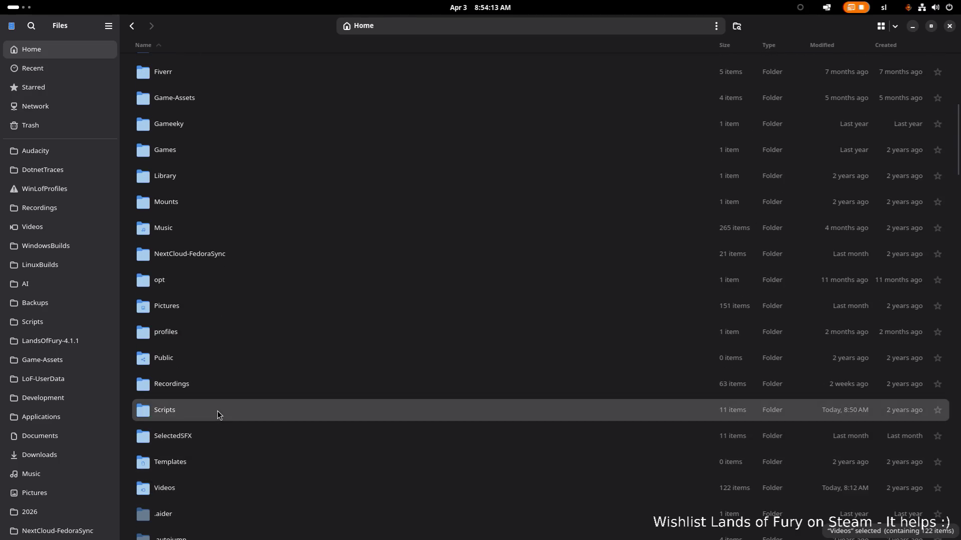
{"action": "double_click", "coordinate": [217, 411]}
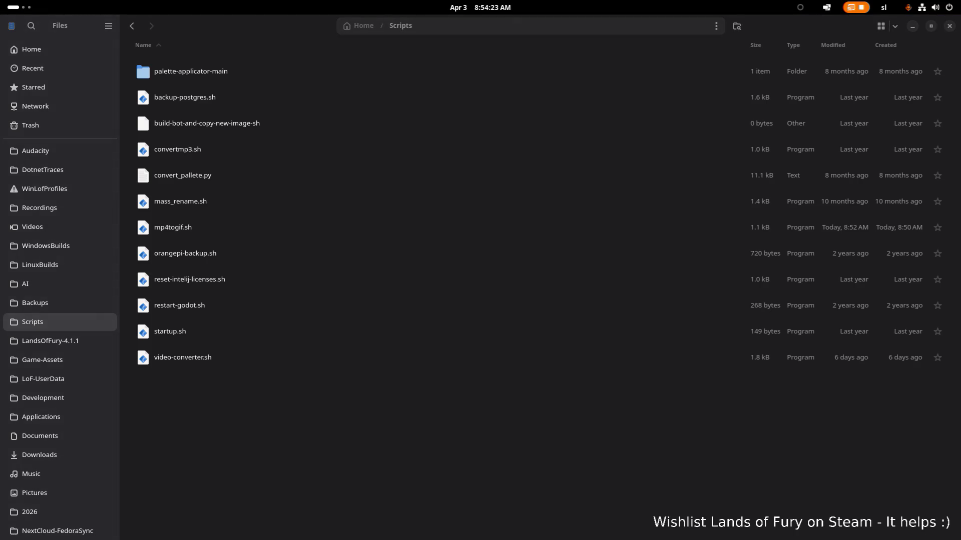
{"action": "key", "text": "alt+Tab"}
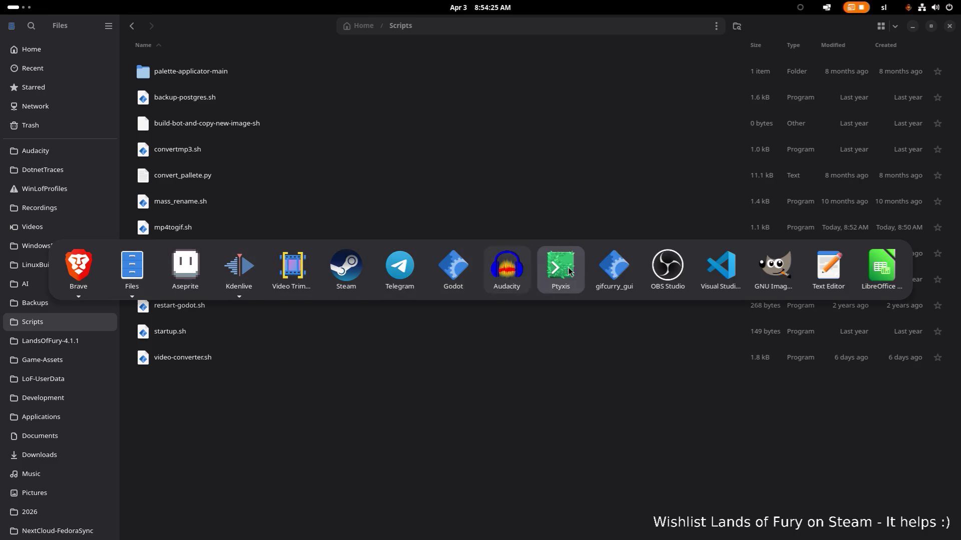
{"action": "left_click", "coordinate": [573, 271]}
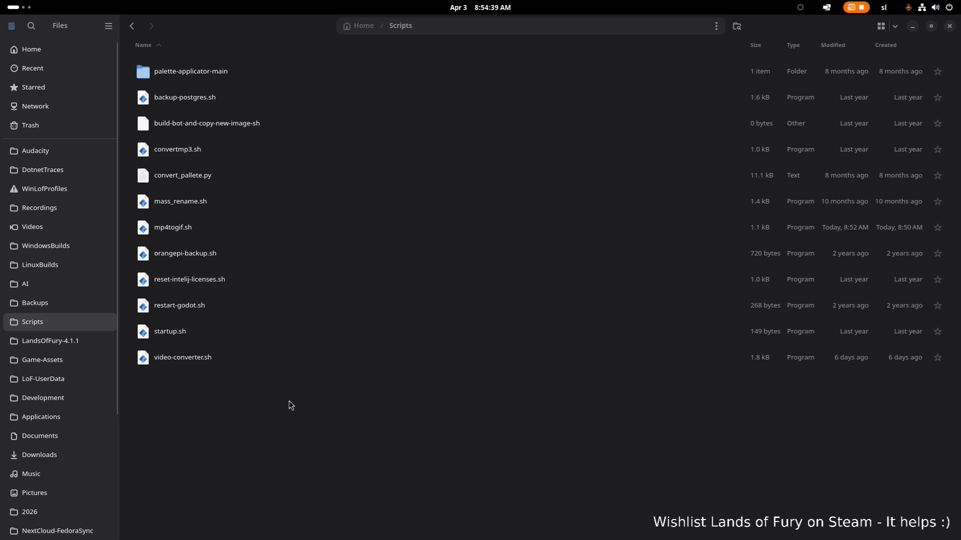
Go Home > Videos > Trimmed and launch a console in the Trimmed folder
{"action": "left_click", "coordinate": [363, 25]}
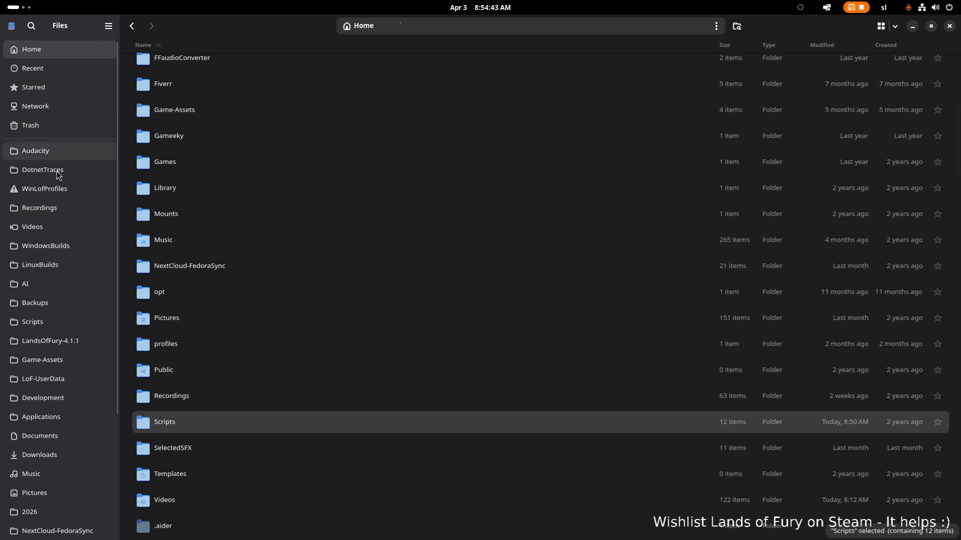
{"action": "left_click", "coordinate": [48, 226]}
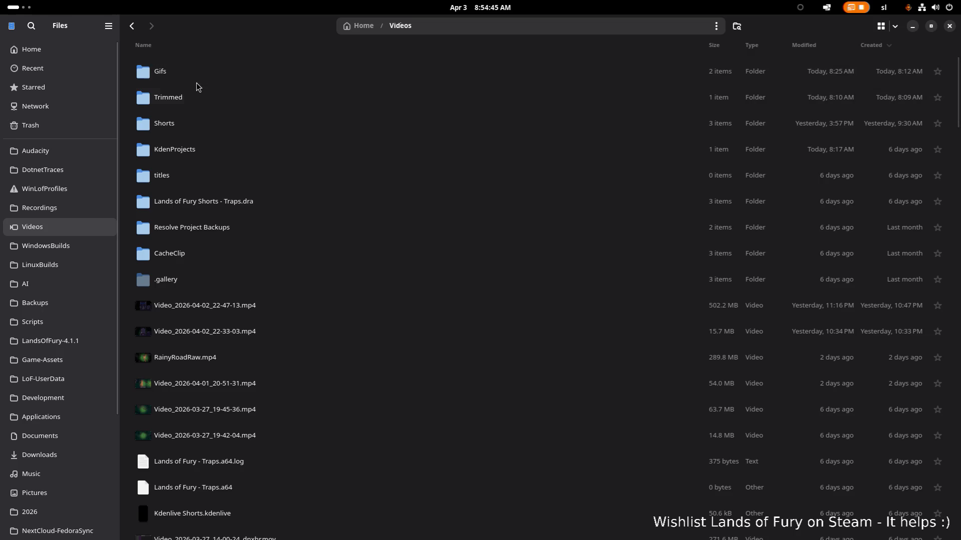
{"action": "double_click", "coordinate": [217, 107]}
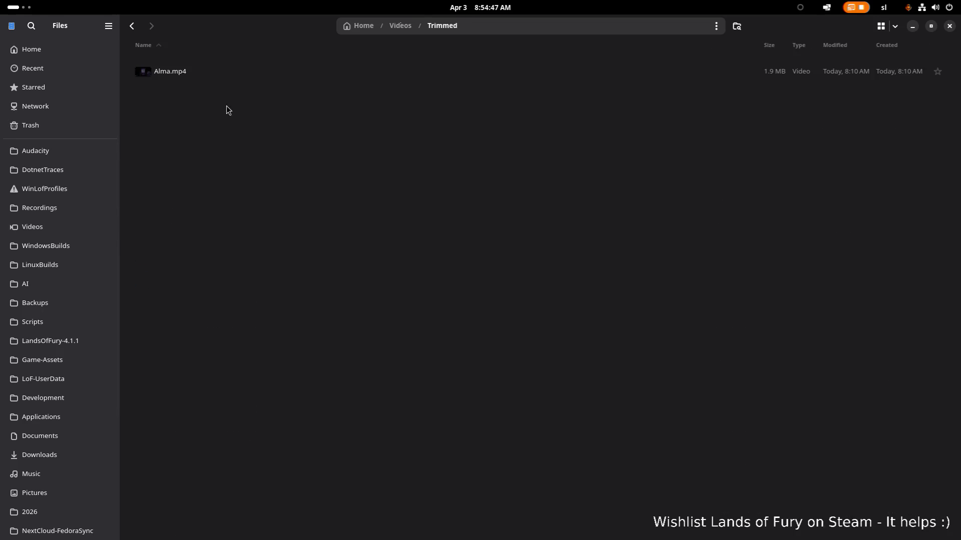
{"action": "key", "text": "alt+Left"}
{"action": "double_click", "coordinate": [253, 90]}
{"action": "right_click", "coordinate": [289, 131]}
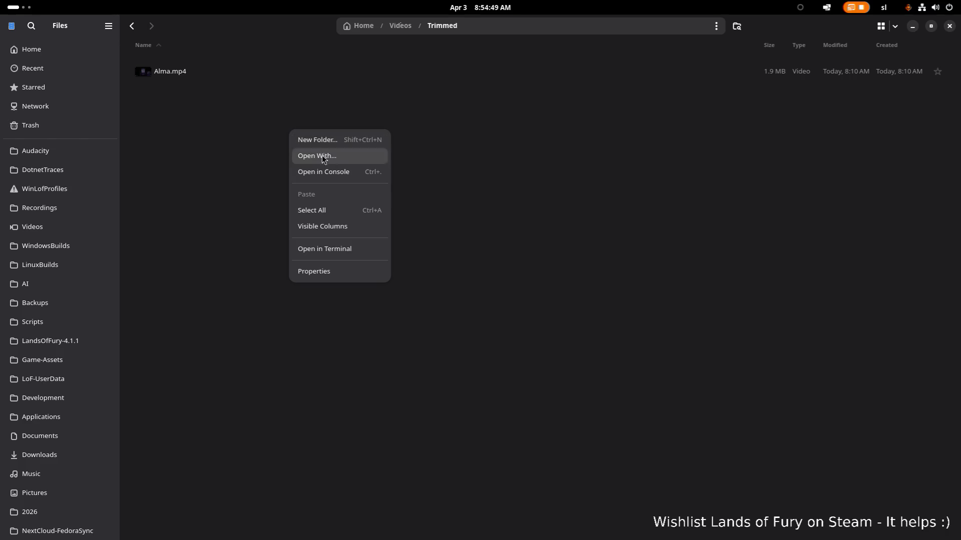
{"action": "left_click", "coordinate": [358, 177]}
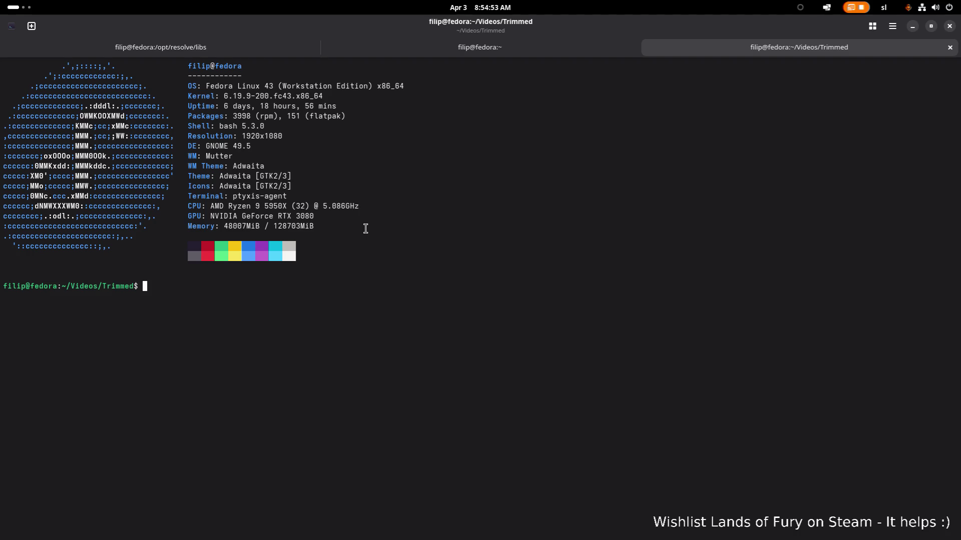
{"action": "type", "text": "mp4"}
Tab-complete the command 'mp4togif.sh Alma.mp4', then switch to the filip@fedora:~ tab
{"action": "key", "text": "Tab"}
{"action": "type", "text": "."}
{"action": "key", "text": "Tab"}
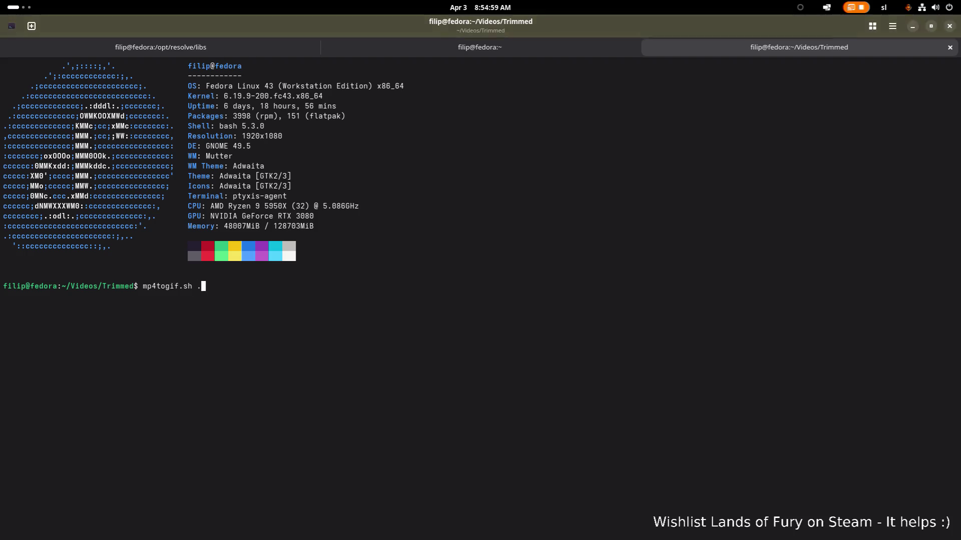
{"action": "key", "text": "Tab"}
{"action": "key", "text": "Tab"}
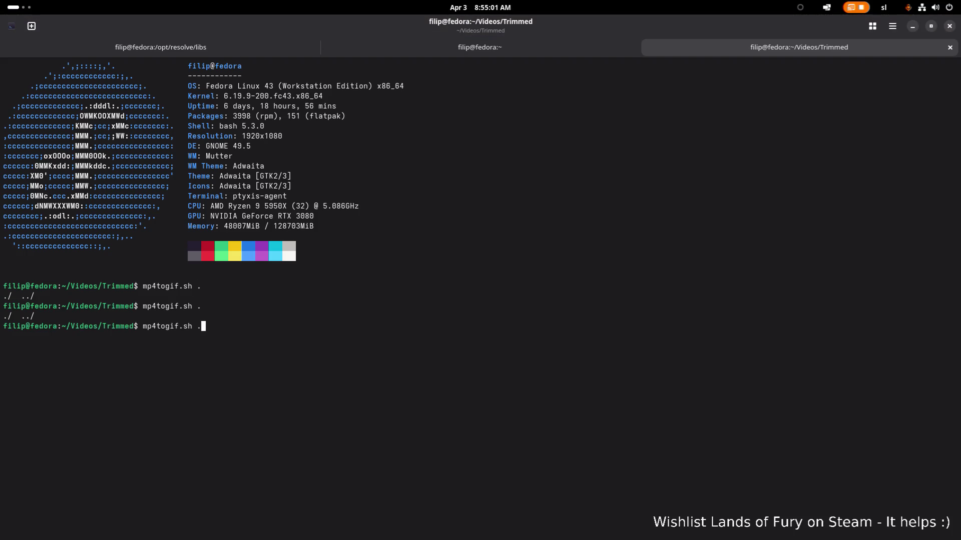
{"action": "key", "text": "BackSpace"}
{"action": "type", "text": "A"}
{"action": "key", "text": "Tab"}
{"action": "type", "text": "A"}
{"action": "key", "text": "Tab"}
{"action": "key", "text": "BackSpace"}
{"action": "key", "text": "BackSpace"}
{"action": "key", "text": "BackSpace"}
{"action": "key", "text": "BackSpace"}
{"action": "key", "text": "BackSpace"}
{"action": "key", "text": "BackSpace"}
{"action": "key", "text": "BackSpace"}
{"action": "key", "text": "BackSpace"}
{"action": "key", "text": "BackSpace"}
{"action": "left_click", "coordinate": [462, 49]}
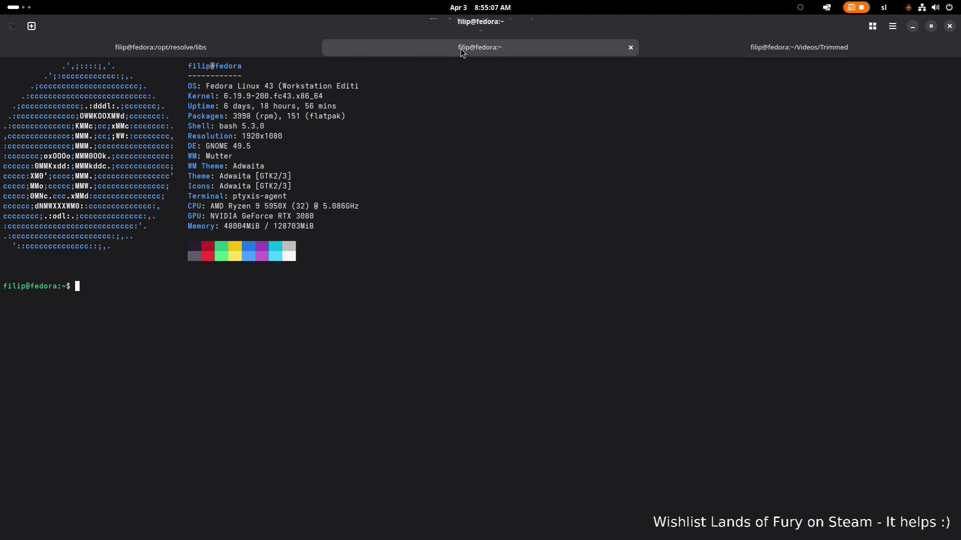
In the first tab, cd to the home folder, list it and enter Scripts/
{"action": "left_click", "coordinate": [223, 46]}
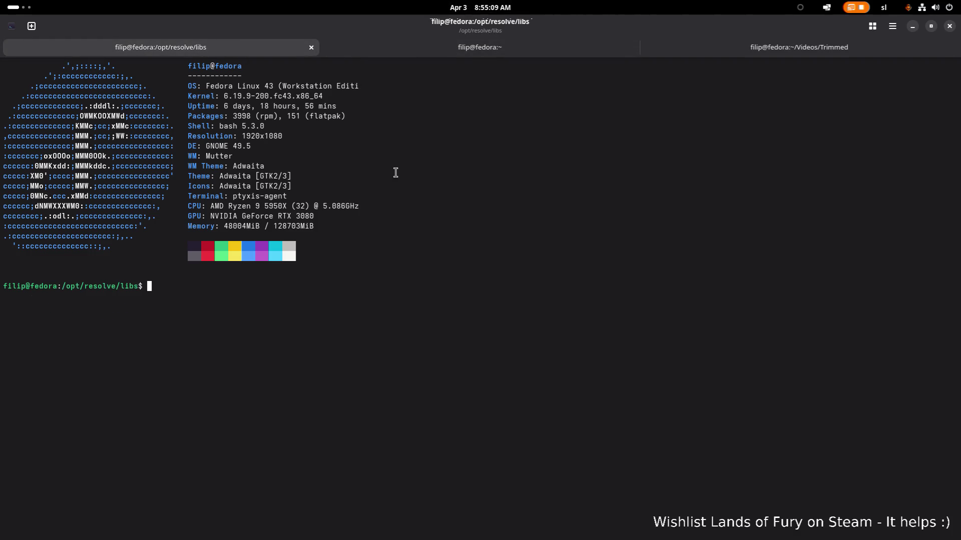
{"action": "type", "text": "cd ~"}
{"action": "key", "text": "Return"}
{"action": "type", "text": "l"}
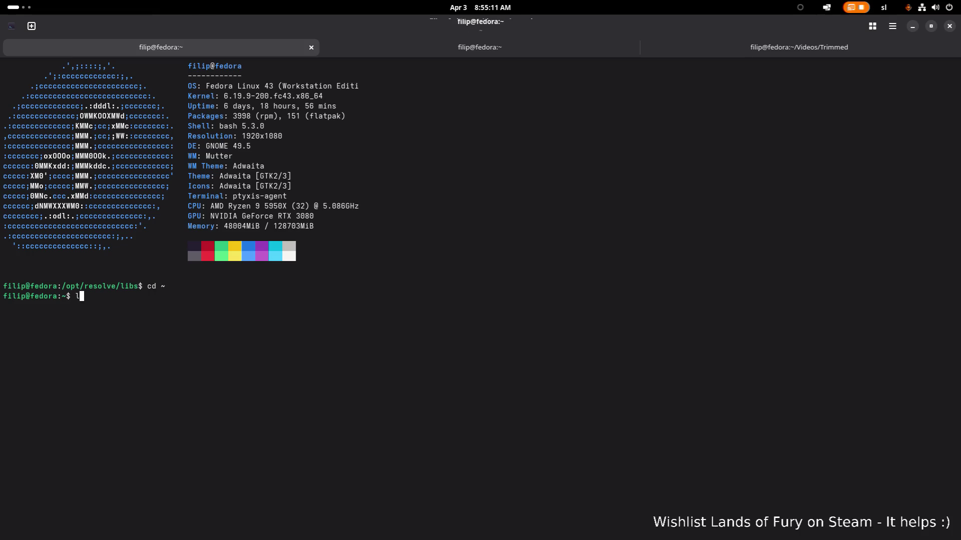
{"action": "type", "text": "s"}
{"action": "key", "text": "Return"}
{"action": "type", "text": "cd Sci"}
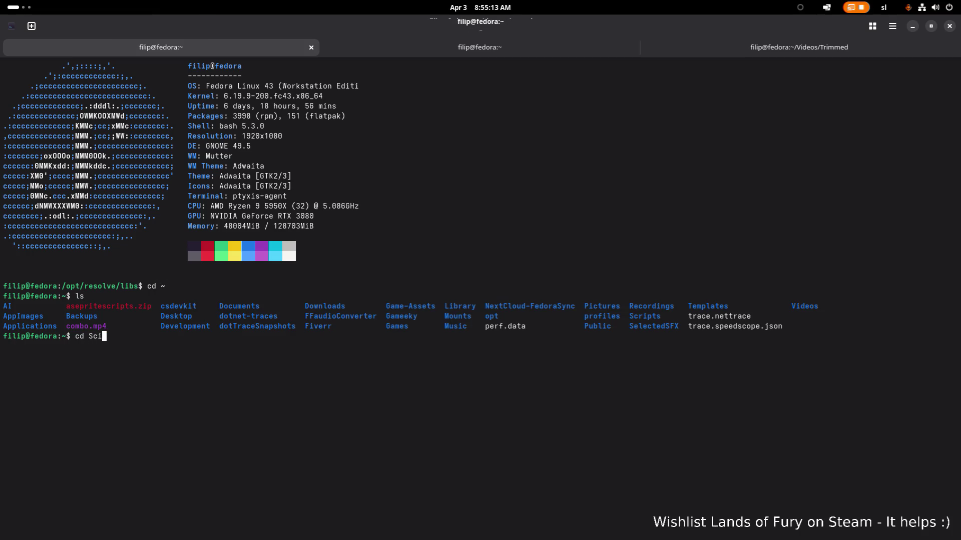
{"action": "type", "text": "r"}
{"action": "key", "text": "Tab"}
{"action": "key", "text": "Return"}
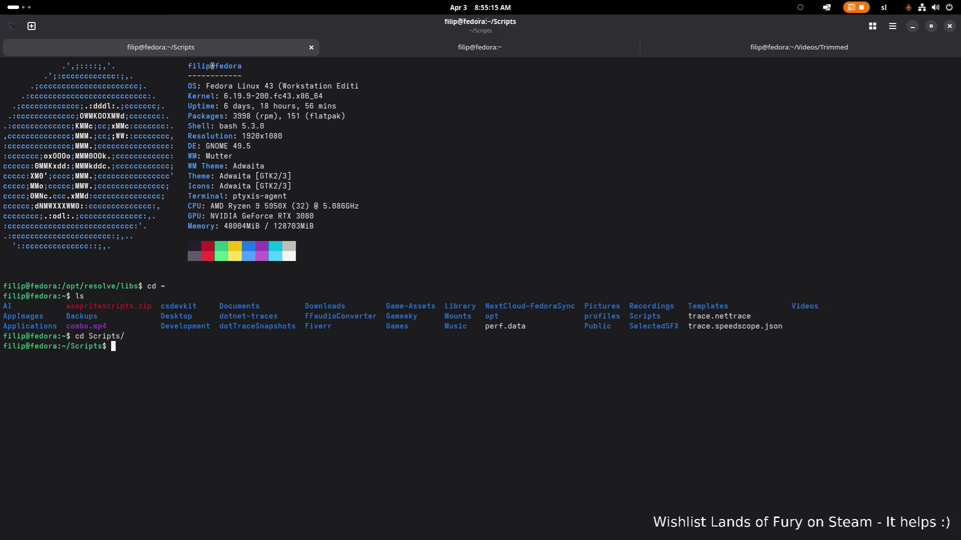
{"action": "type", "text": "nanao mp"}
{"action": "type", "text": "4"}
Run the mistyped 'nanao mp4togif.sh', recall it, fix it to nano and launch the editor
{"action": "key", "text": "Tab"}
{"action": "key", "text": "Return"}
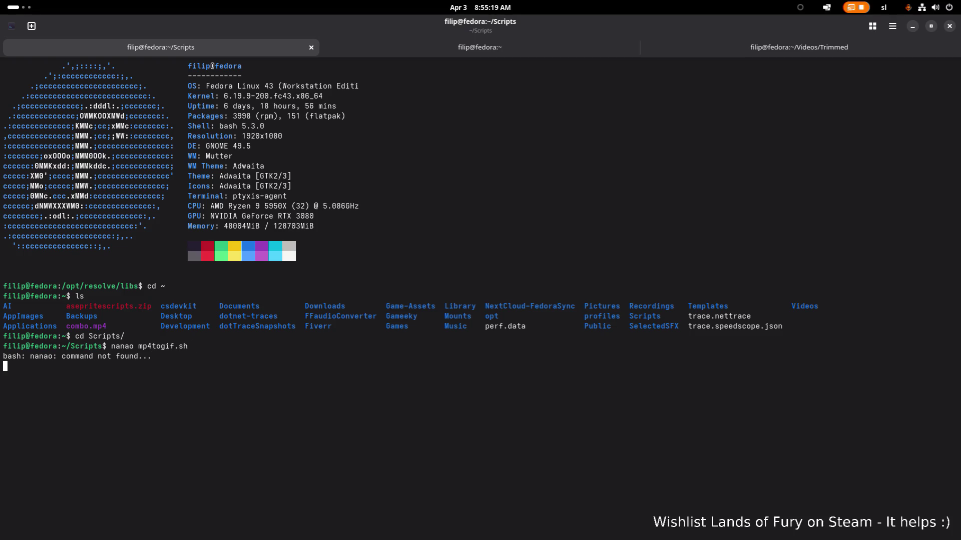
{"action": "key", "text": "Up"}
{"action": "key", "text": "Home"}
{"action": "key", "text": "Right"}
{"action": "key", "text": "Right"}
{"action": "key", "text": "Right"}
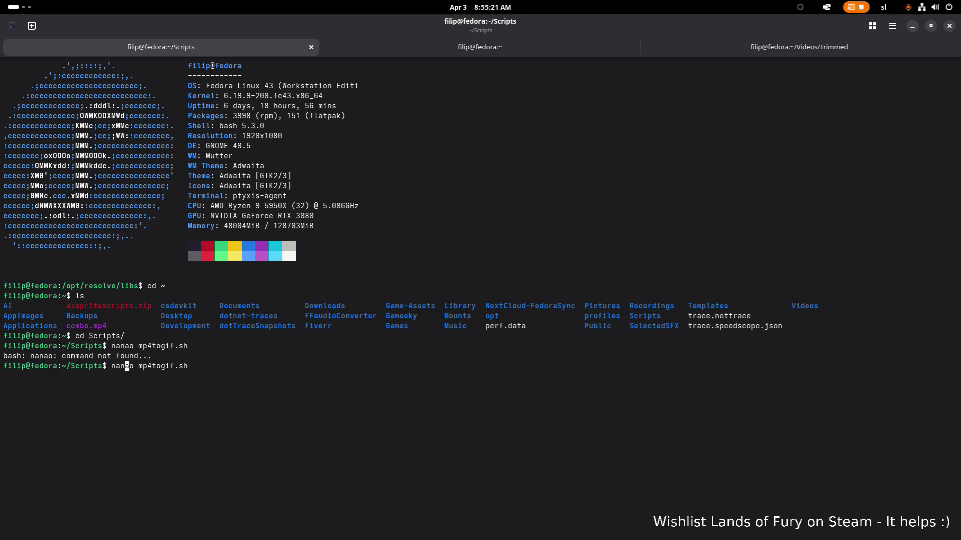
{"action": "key", "text": "Delete"}
{"action": "key", "text": "Return"}
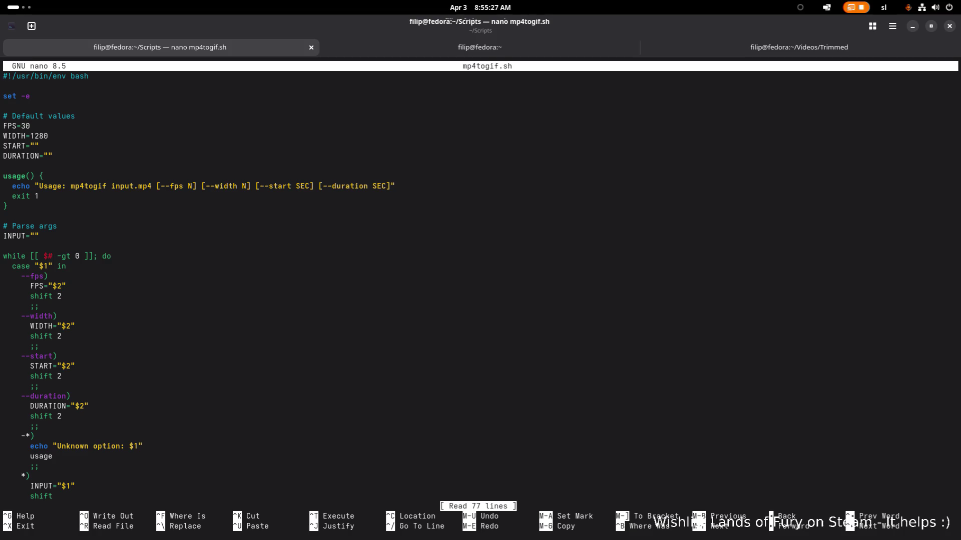
Read through mp4togif.sh in nano down to the ffmpeg pipeline and the OUTPUT line
{"action": "key", "text": "Page_Down"}
{"action": "key", "text": "Down"}
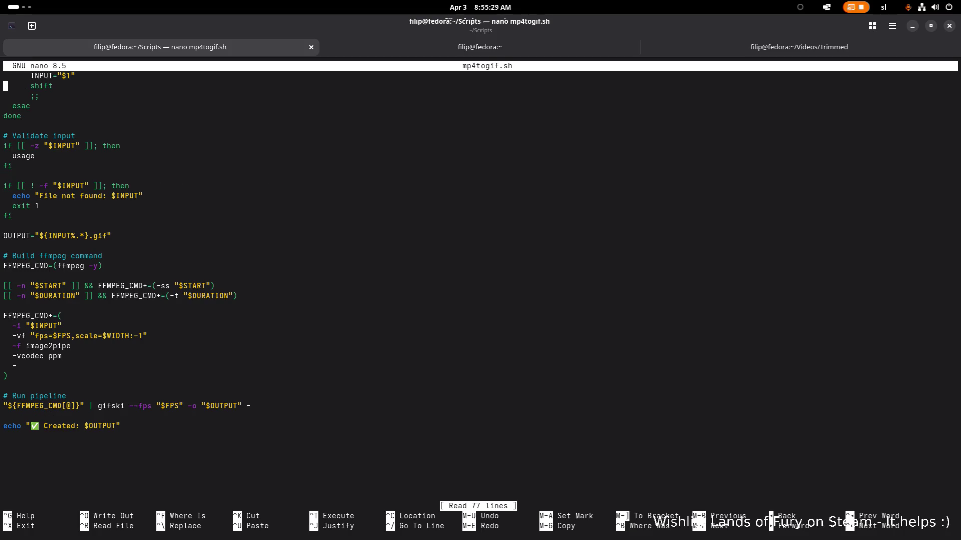
{"action": "key", "text": "Down"}
{"action": "key", "text": "Down"}
{"action": "key", "text": "Down"}
{"action": "key", "text": "Down"}
{"action": "key", "text": "Down"}
{"action": "key", "text": "Down"}
{"action": "key", "text": "Down"}
{"action": "key", "text": "Down"}
{"action": "key", "text": "Down"}
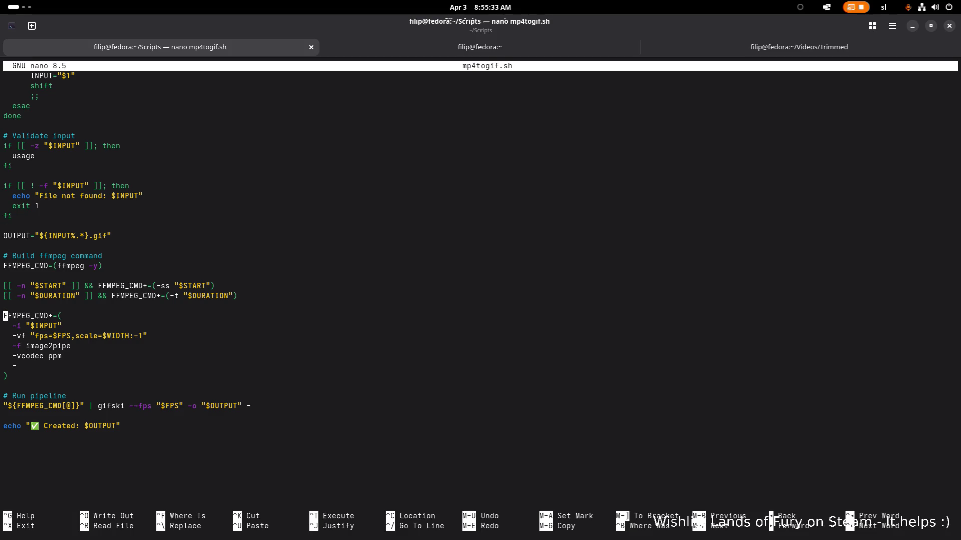
{"action": "key", "text": "Down"}
{"action": "key", "text": "Down"}
{"action": "key", "text": "Down"}
{"action": "key", "text": "Page_Up"}
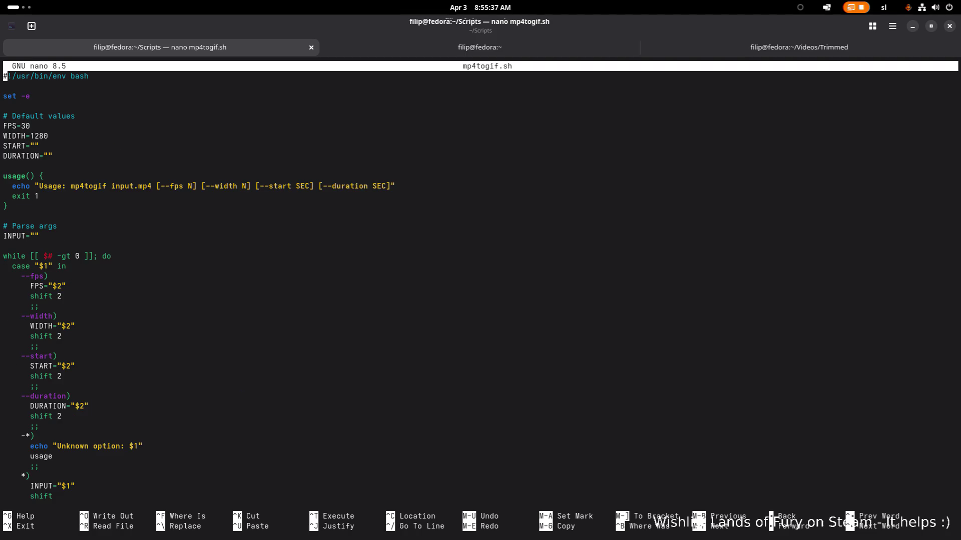
{"action": "key", "text": "Down"}
{"action": "key", "text": "Down"}
{"action": "key", "text": "Down"}
{"action": "key", "text": "Down"}
{"action": "key", "text": "Down"}
{"action": "key", "text": "Down"}
{"action": "key", "text": "Down"}
{"action": "key", "text": "Down"}
{"action": "key", "text": "Down"}
{"action": "key", "text": "Down"}
{"action": "key", "text": "Down"}
{"action": "key", "text": "Down"}
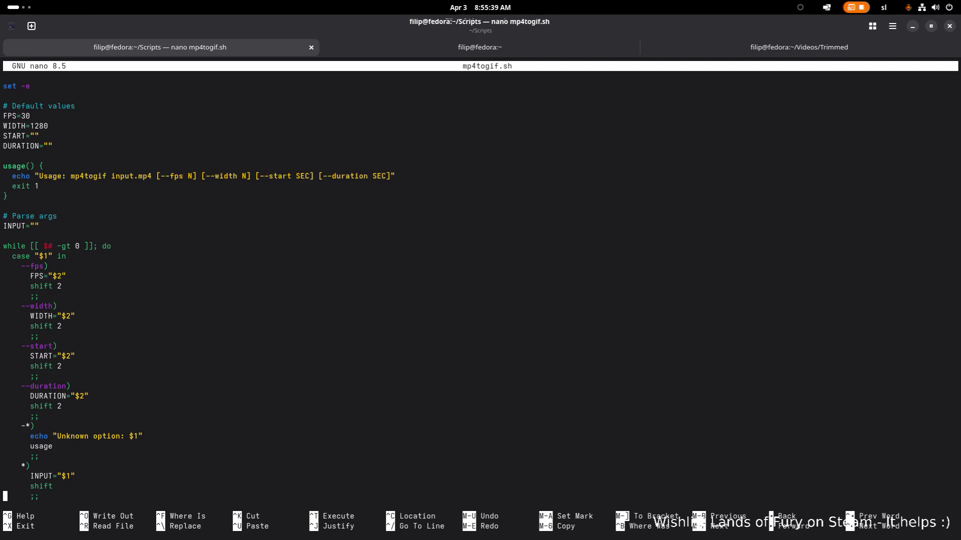
{"action": "key", "text": "Down"}
{"action": "key", "text": "Down"}
{"action": "key", "text": "Down"}
{"action": "key", "text": "Down"}
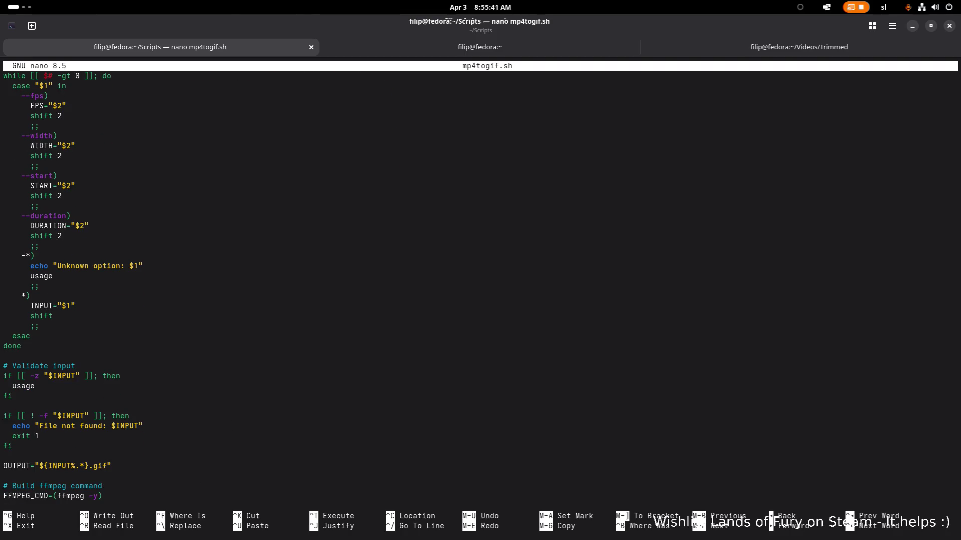
{"action": "key", "text": "Down"}
{"action": "key", "text": "Down"}
{"action": "key", "text": "Down"}
{"action": "key", "text": "Down"}
{"action": "key", "text": "Down"}
{"action": "key", "text": "Down"}
{"action": "key", "text": "Down"}
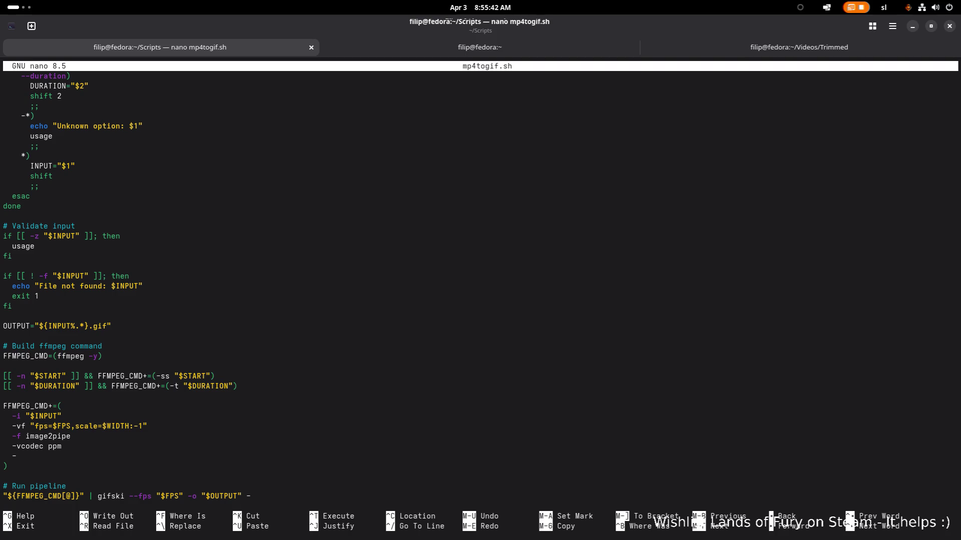
{"action": "key", "text": "Down"}
{"action": "key", "text": "Down"}
{"action": "key", "text": "Down"}
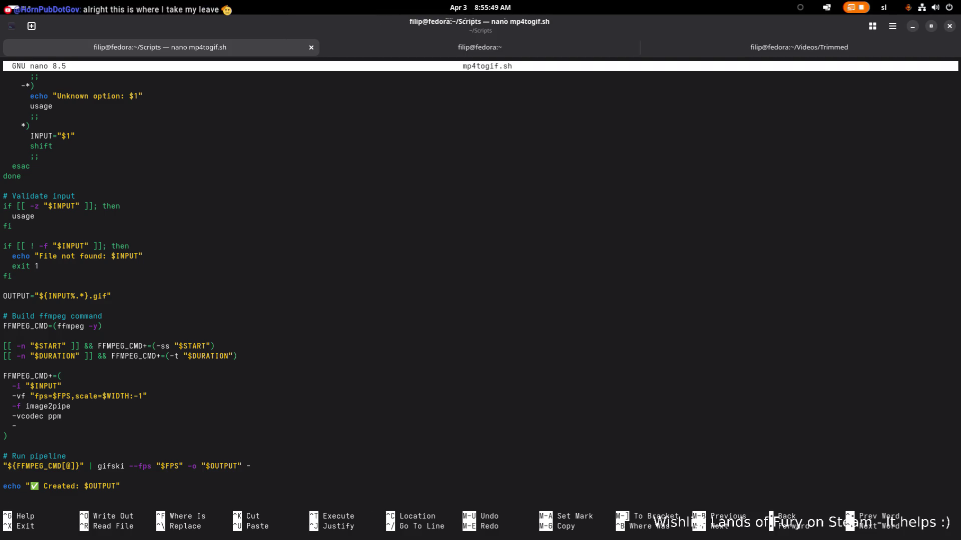
{"action": "key", "text": "Up"}
{"action": "key", "text": "Up"}
{"action": "key", "text": "Up"}
{"action": "key", "text": "Up"}
{"action": "key", "text": "Up"}
{"action": "key", "text": "Up"}
{"action": "key", "text": "Up"}
{"action": "key", "text": "Up"}
{"action": "key", "text": "Up"}
{"action": "key", "text": "End"}
Exit nano with Ctrl+X and switch to the home-directory tab
{"action": "key", "text": "ctrl+x"}
{"action": "left_click", "coordinate": [490, 42]}
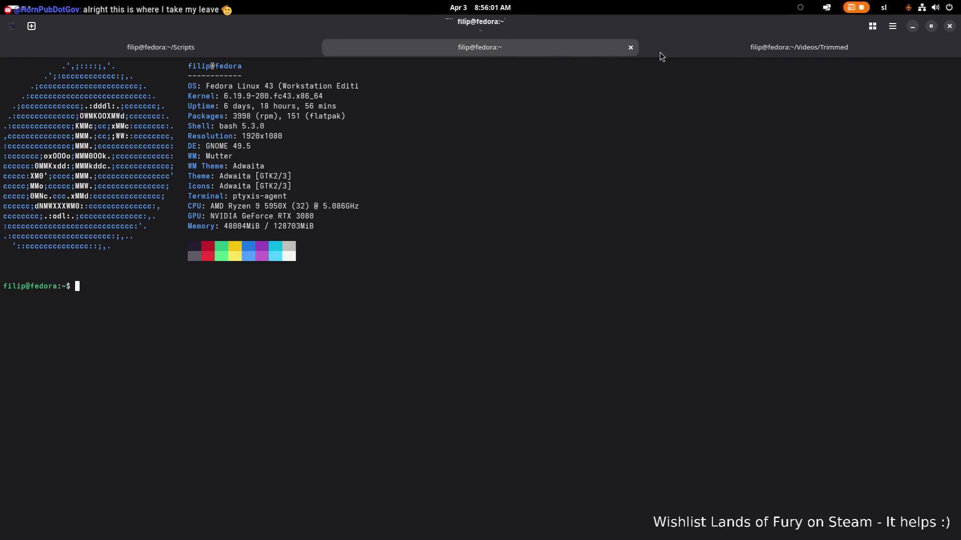
Run 'mp4togif.sh Alma.mp4' in the Trimmed tab and select the failed gifski/ffmpeg output
{"action": "left_click", "coordinate": [777, 57]}
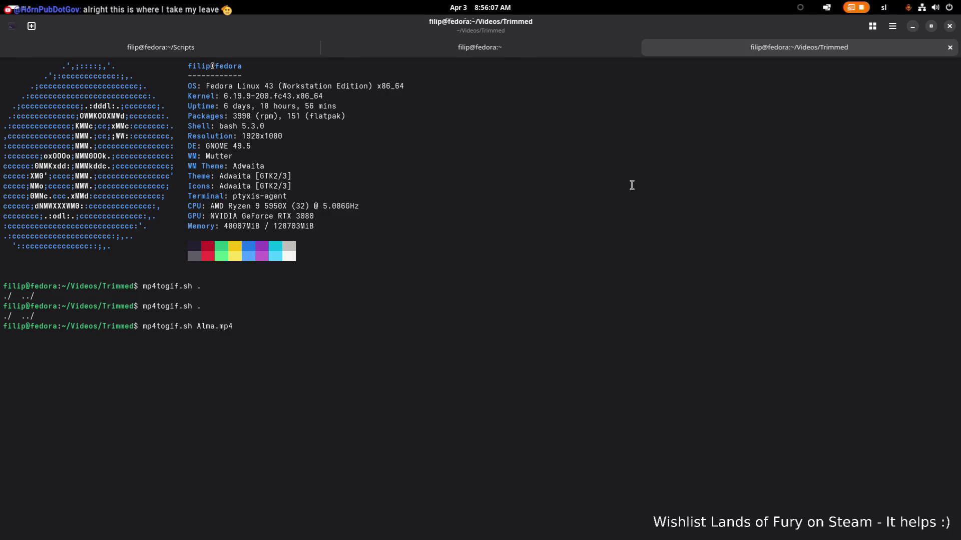
{"action": "key", "text": "Return"}
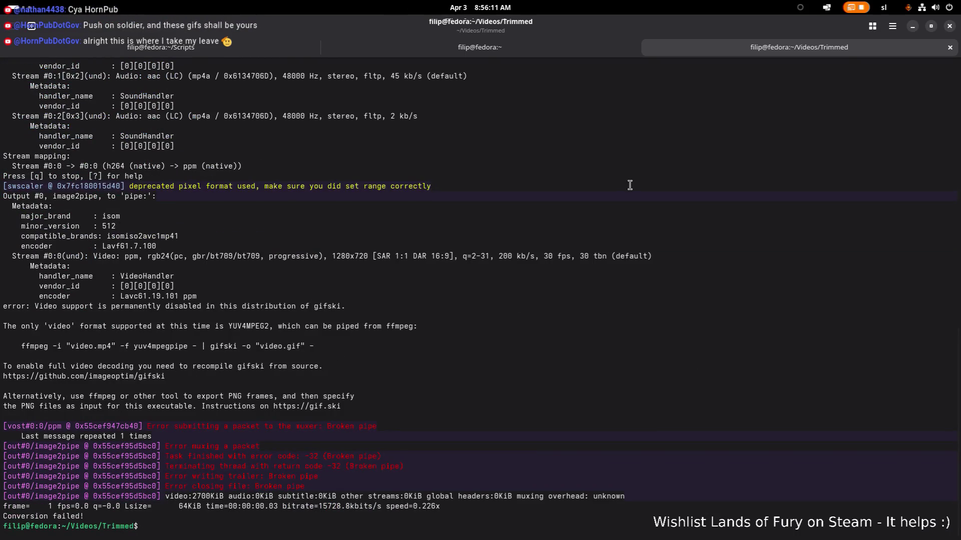
{"action": "scroll", "coordinate": [583, 197], "scroll_direction": "up", "scroll_amount": 8}
{"action": "scroll", "coordinate": [584, 196], "scroll_direction": "up", "scroll_amount": 4}
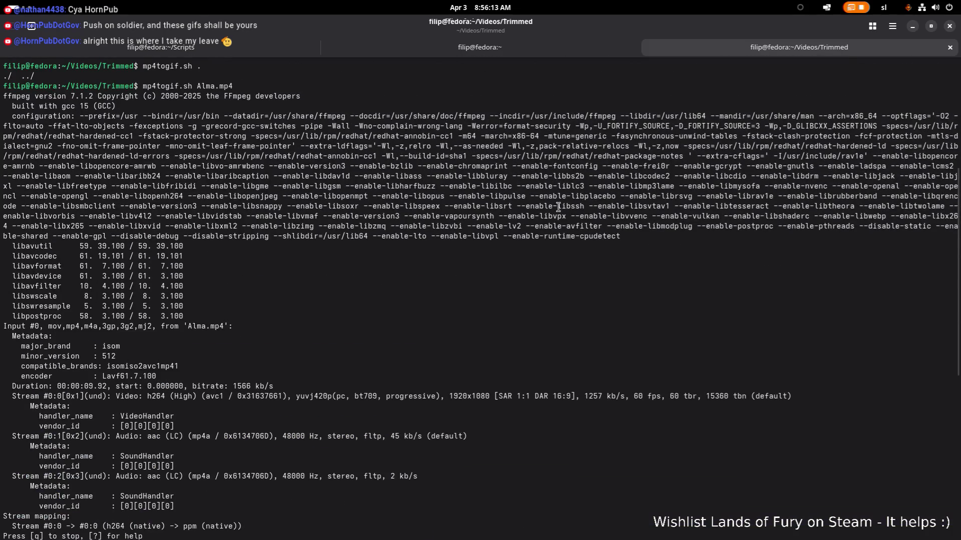
{"action": "scroll", "coordinate": [544, 208], "scroll_direction": "down", "scroll_amount": 5}
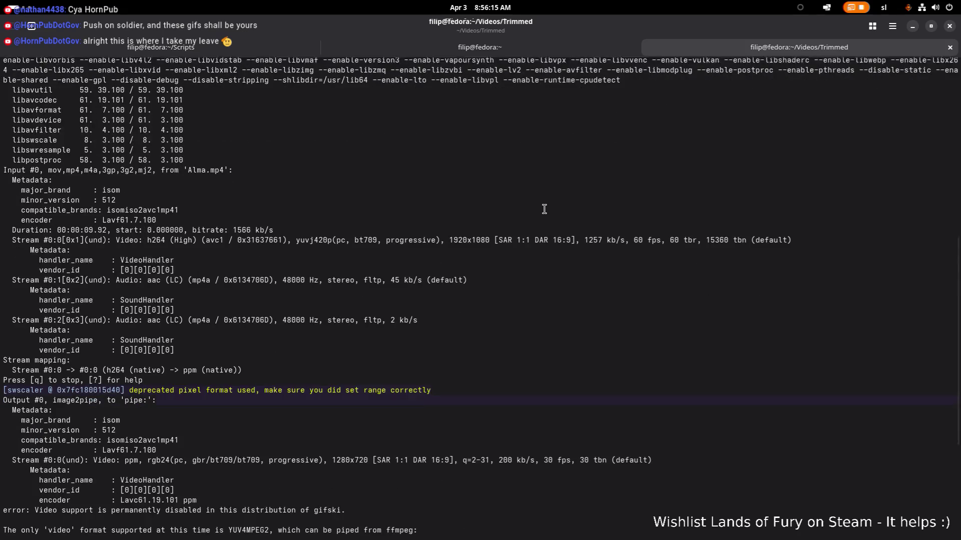
{"action": "scroll", "coordinate": [544, 208], "scroll_direction": "down", "scroll_amount": 4}
{"action": "scroll", "coordinate": [542, 209], "scroll_direction": "down", "scroll_amount": 1}
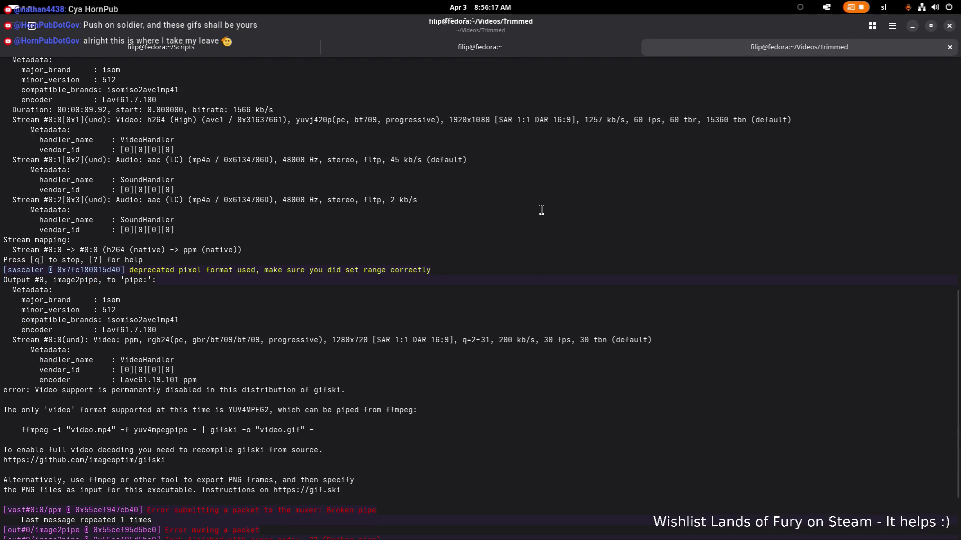
{"action": "scroll", "coordinate": [540, 209], "scroll_direction": "down", "scroll_amount": 3}
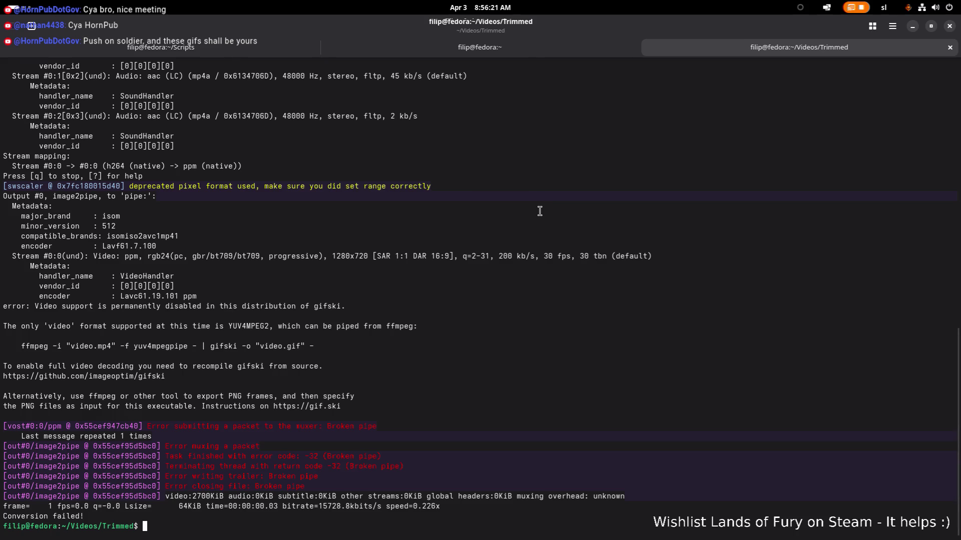
{"action": "scroll", "coordinate": [443, 488], "scroll_direction": "up", "scroll_amount": 1}
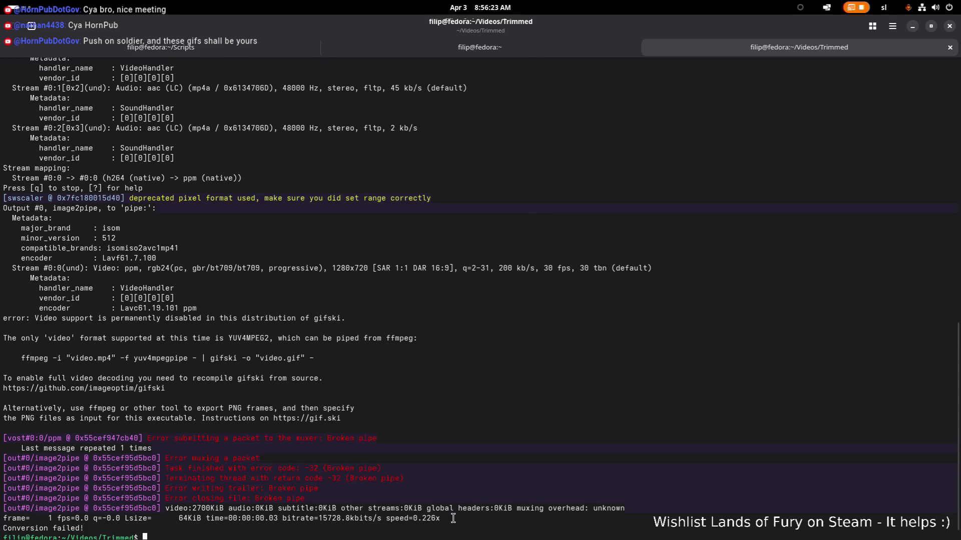
{"action": "scroll", "coordinate": [464, 502], "scroll_direction": "down", "scroll_amount": 1}
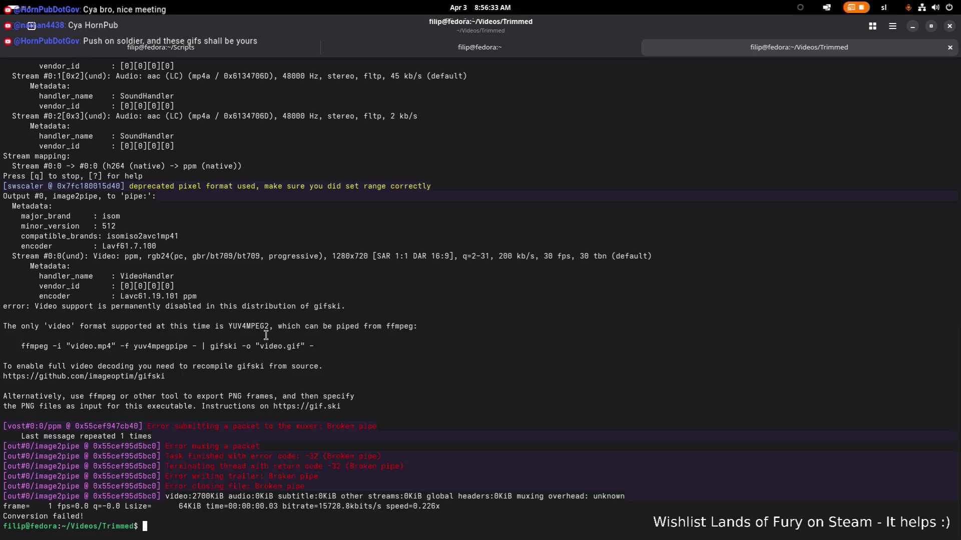
{"action": "mouse_move", "coordinate": [461, 507]}
{"action": "left_mouse_down"}
{"action": "mouse_move", "coordinate": [426, 341]}
{"action": "mouse_move", "coordinate": [4, 185]}
{"action": "left_mouse_up"}
{"action": "scroll", "coordinate": [429, 346], "scroll_direction": "up", "scroll_amount": 15}
{"action": "right_click", "coordinate": [125, 230]}
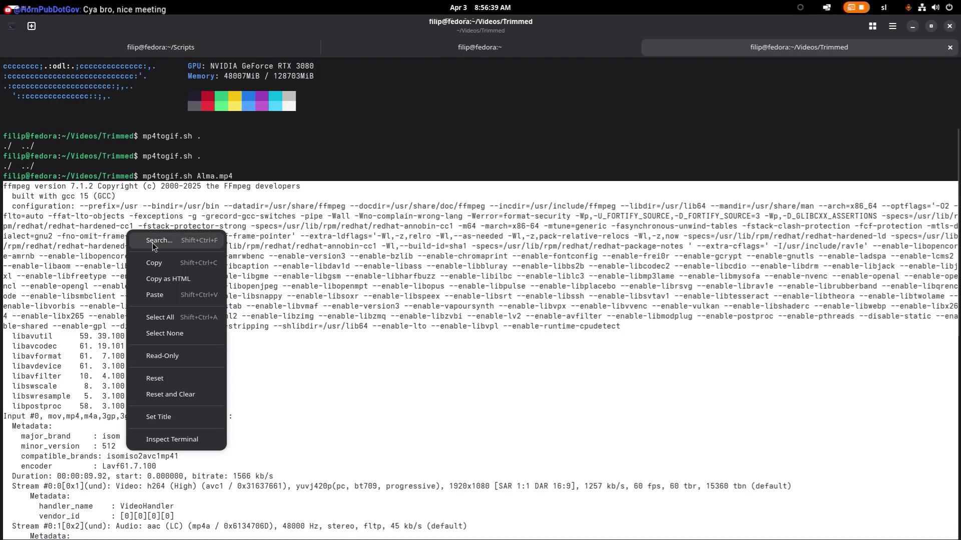
Copy the selected error output to the clipboard and minimize the terminal
{"action": "left_click", "coordinate": [174, 265]}
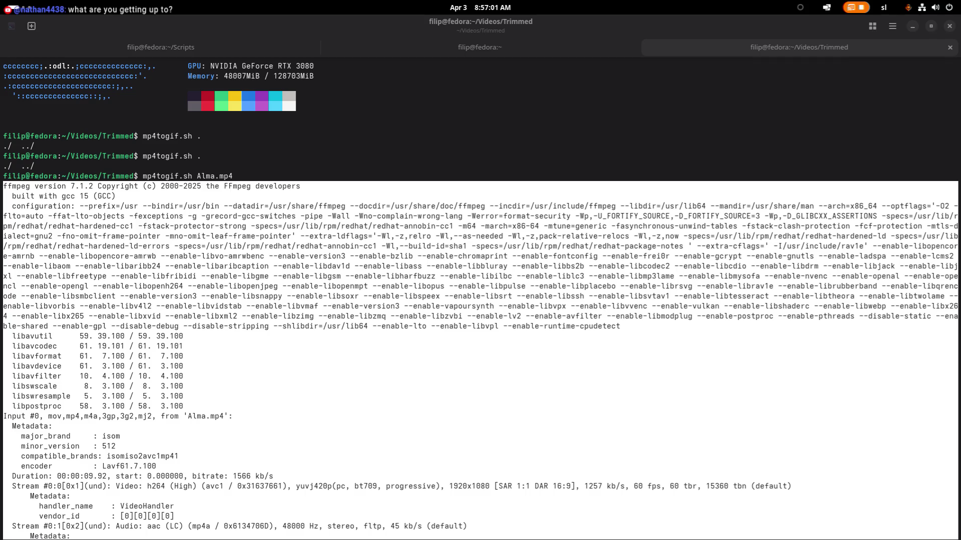
{"action": "left_click", "coordinate": [435, 188]}
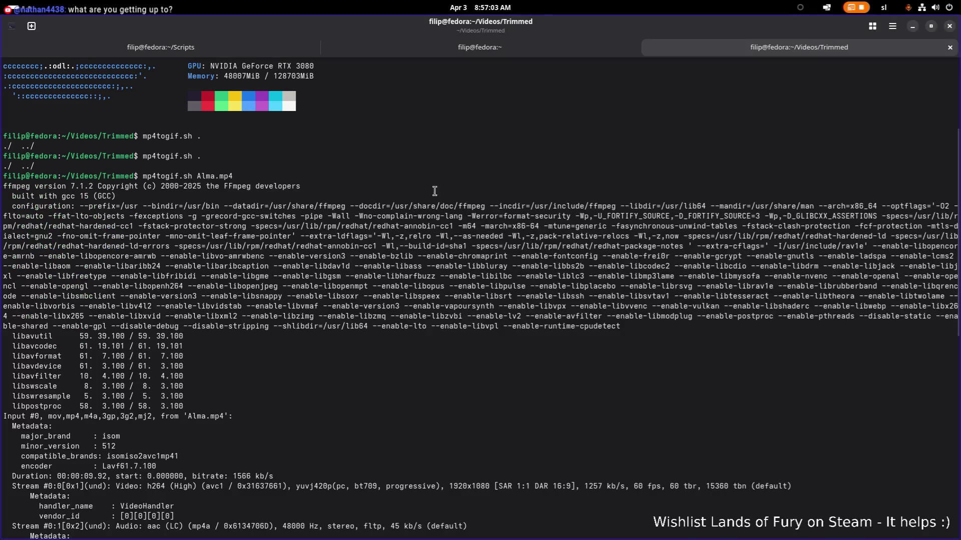
{"action": "left_click", "coordinate": [911, 26]}
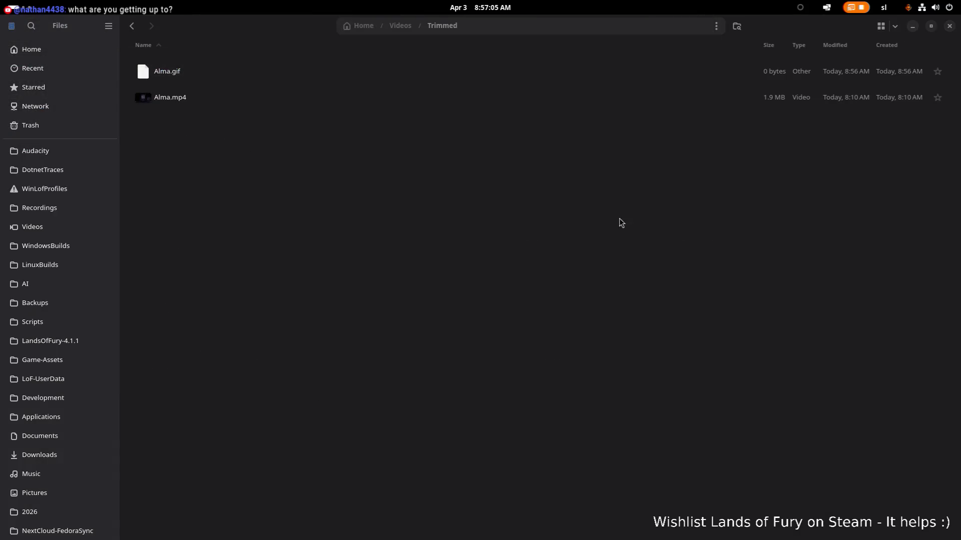
Cycle windows to reach the Brave Steamworks store page
{"action": "key", "text": "alt+Tab"}
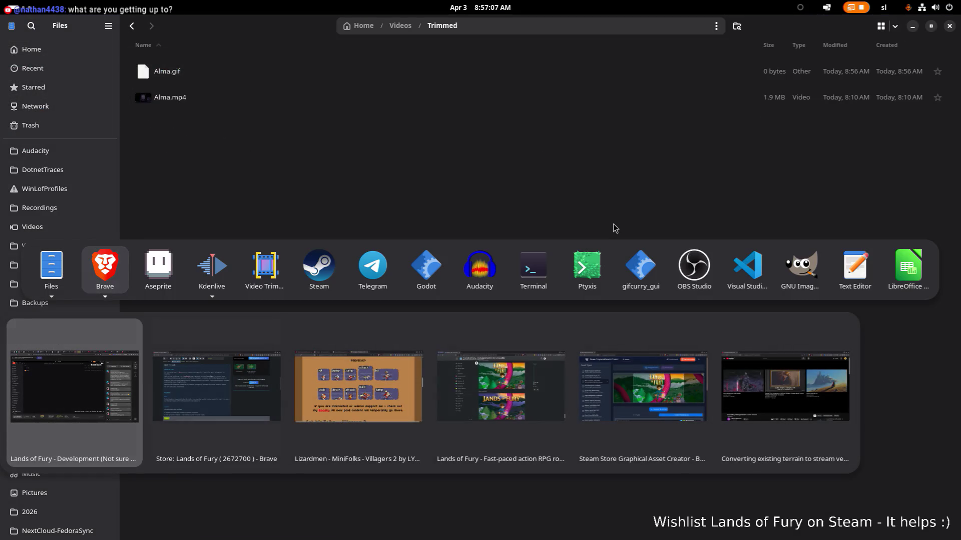
{"action": "key", "text": "alt+grave"}
{"action": "key", "text": "alt+grave"}
{"action": "key", "text": "alt+grave"}
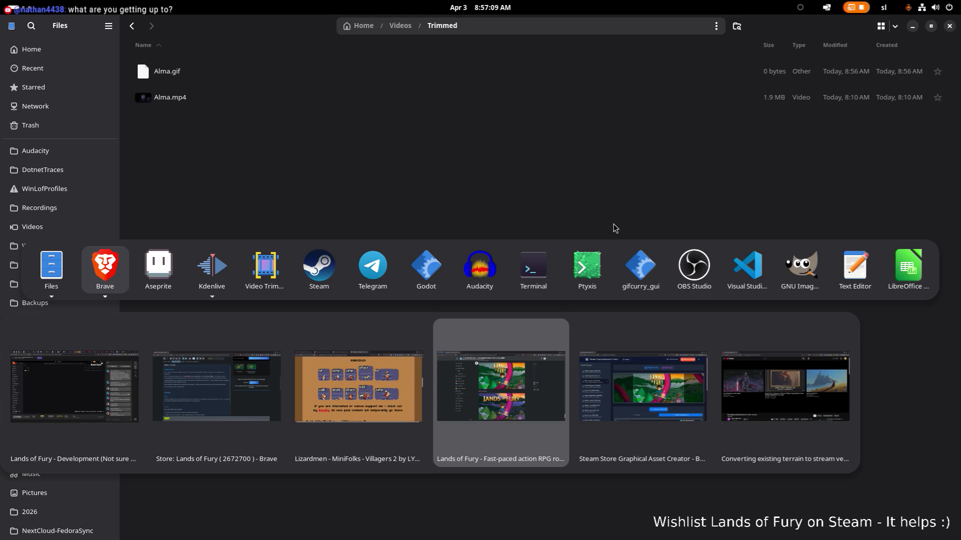
{"action": "key", "text": "alt+shift+grave"}
{"action": "key", "text": "alt+shift+grave"}
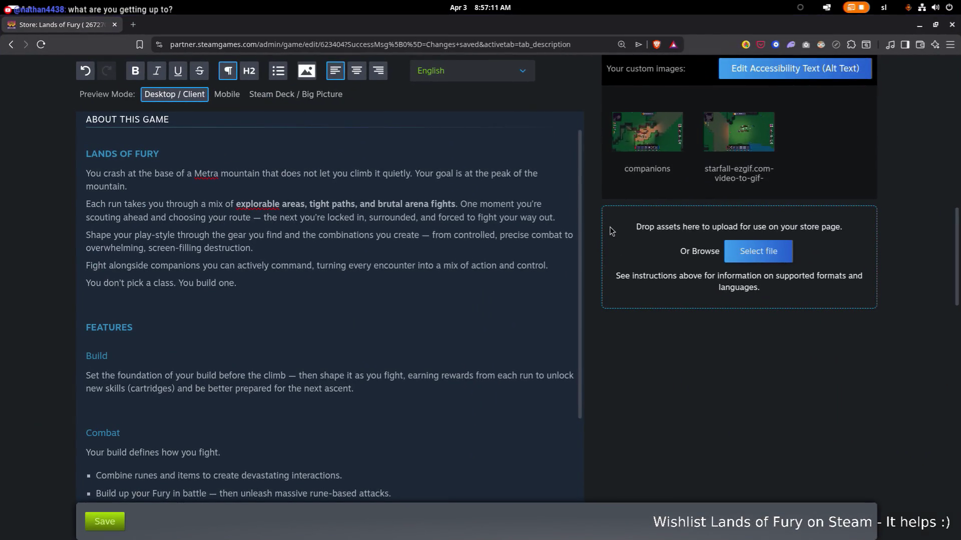
{"action": "scroll", "coordinate": [471, 225], "scroll_direction": "up", "scroll_amount": 3}
{"action": "scroll", "coordinate": [449, 208], "scroll_direction": "down", "scroll_amount": 2}
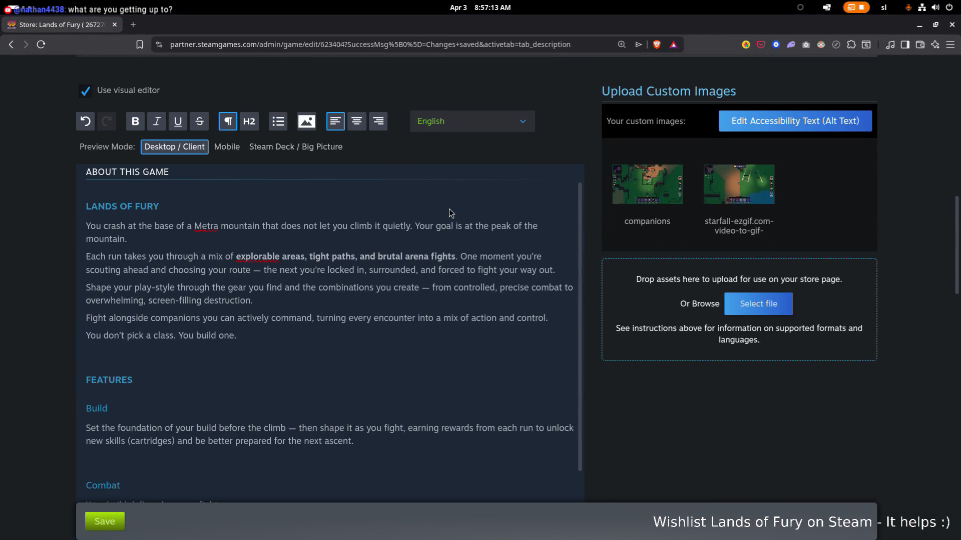
{"action": "scroll", "coordinate": [448, 209], "scroll_direction": "up", "scroll_amount": 8}
{"action": "scroll", "coordinate": [448, 210], "scroll_direction": "down", "scroll_amount": 3}
{"action": "scroll", "coordinate": [448, 210], "scroll_direction": "down", "scroll_amount": 4}
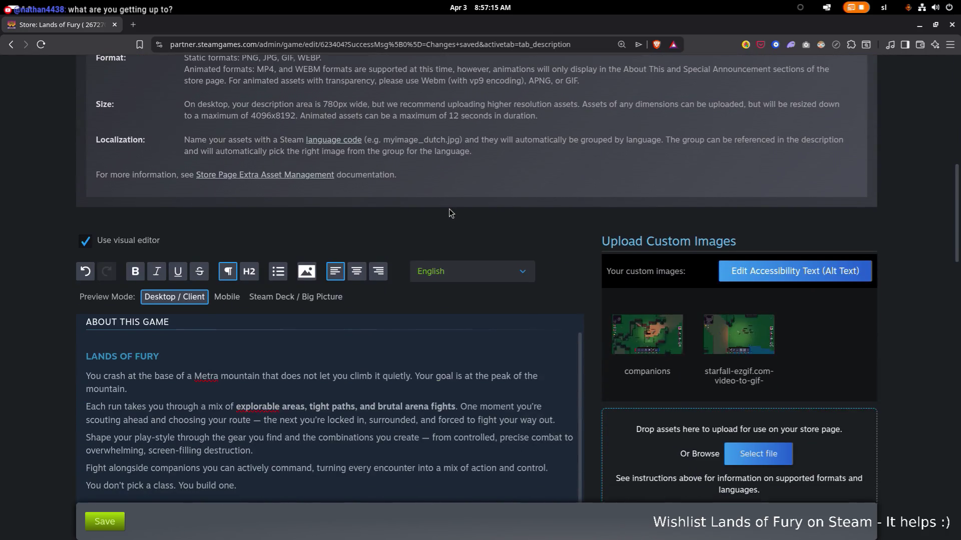
{"action": "scroll", "coordinate": [448, 210], "scroll_direction": "down", "scroll_amount": 2}
{"action": "scroll", "coordinate": [269, 241], "scroll_direction": "down", "scroll_amount": 3}
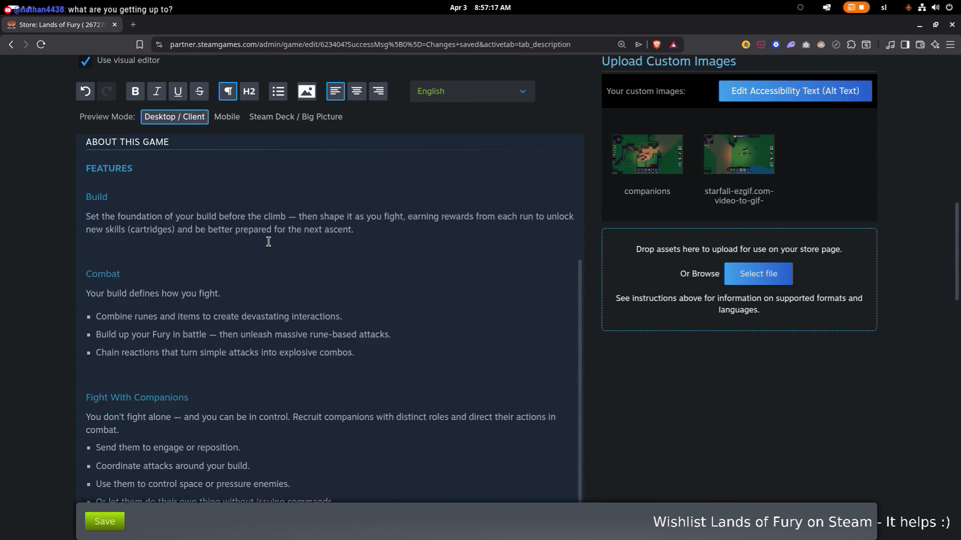
{"action": "scroll", "coordinate": [269, 241], "scroll_direction": "down", "scroll_amount": 3}
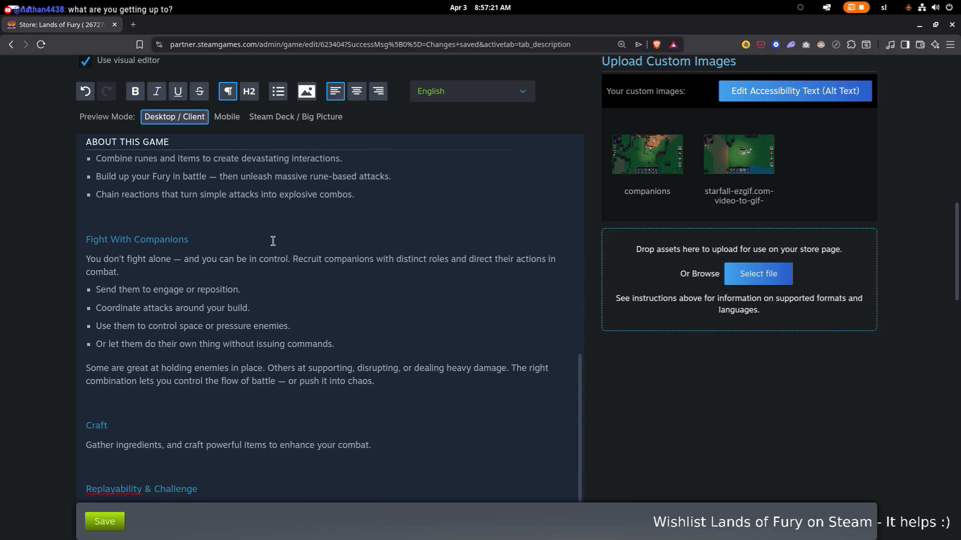
{"action": "scroll", "coordinate": [272, 241], "scroll_direction": "down", "scroll_amount": 4}
{"action": "scroll", "coordinate": [273, 240], "scroll_direction": "up", "scroll_amount": 1}
{"action": "scroll", "coordinate": [272, 240], "scroll_direction": "up", "scroll_amount": 3}
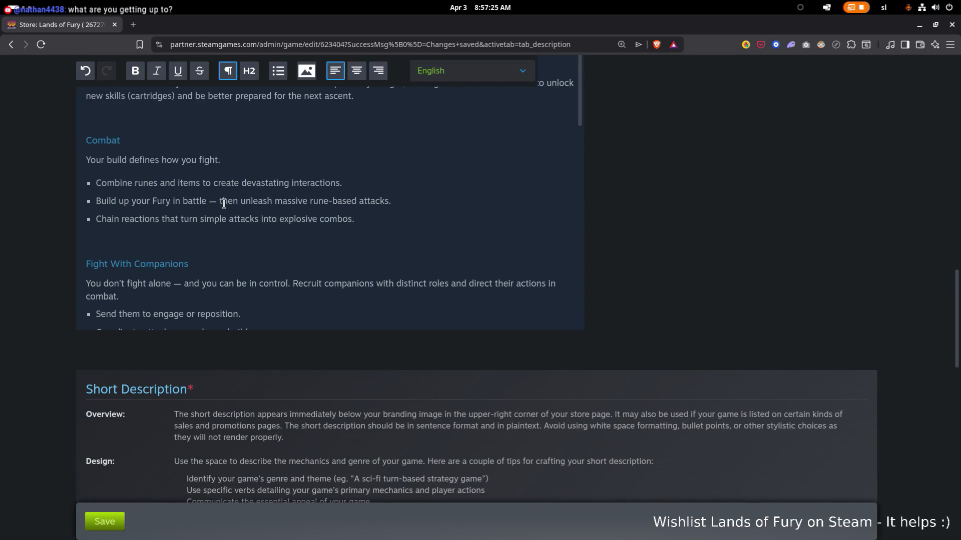
{"action": "scroll", "coordinate": [290, 192], "scroll_direction": "up", "scroll_amount": 1}
{"action": "scroll", "coordinate": [289, 192], "scroll_direction": "up", "scroll_amount": 1}
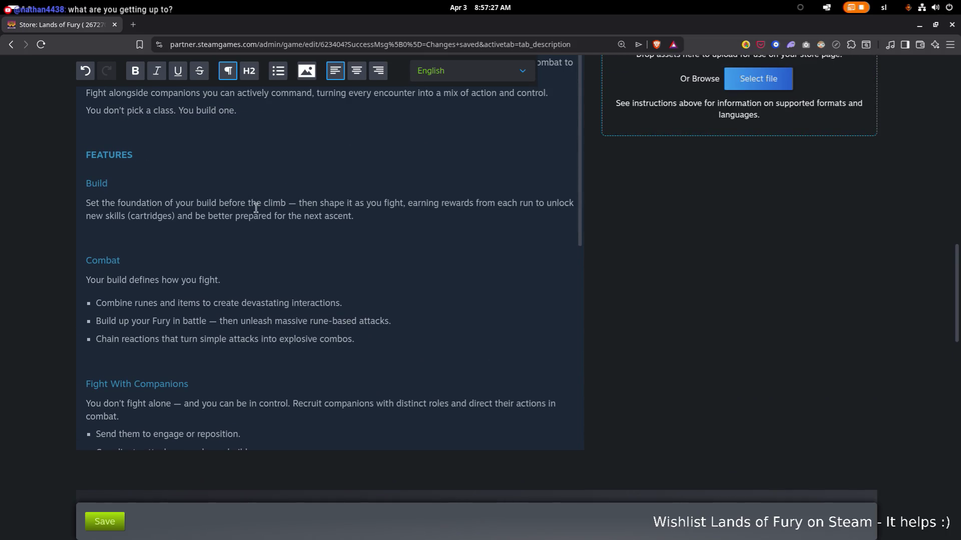
{"action": "scroll", "coordinate": [223, 263], "scroll_direction": "down", "scroll_amount": 1}
{"action": "scroll", "coordinate": [213, 284], "scroll_direction": "down", "scroll_amount": 1}
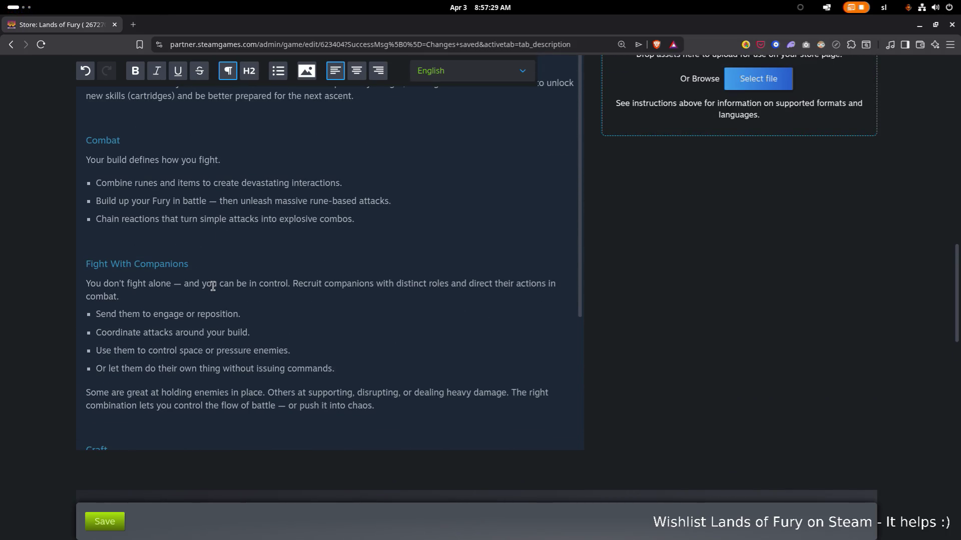
{"action": "scroll", "coordinate": [209, 285], "scroll_direction": "down", "scroll_amount": 3}
{"action": "scroll", "coordinate": [209, 286], "scroll_direction": "down", "scroll_amount": 1}
{"action": "scroll", "coordinate": [179, 299], "scroll_direction": "down", "scroll_amount": 1}
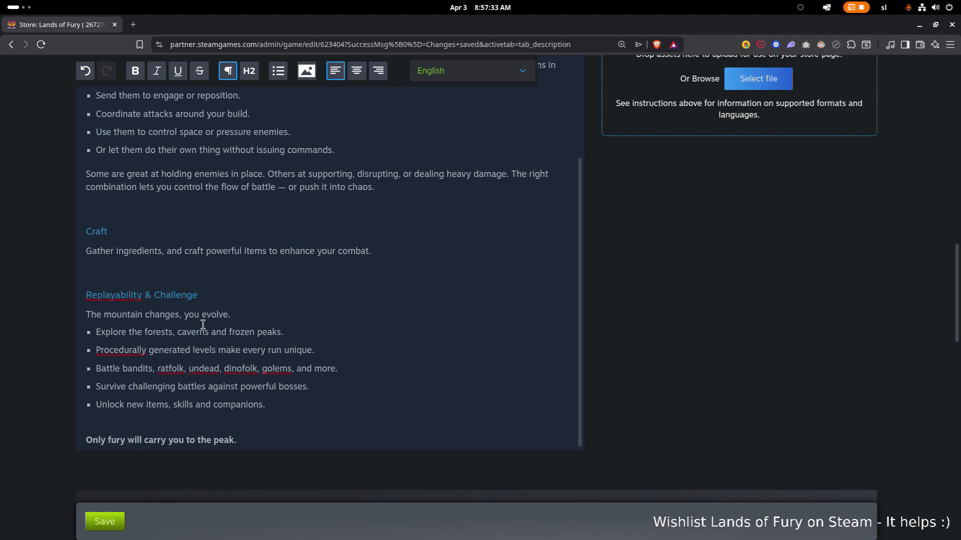
{"action": "scroll", "coordinate": [207, 327], "scroll_direction": "up", "scroll_amount": 4}
Switch from the Steamworks page to the Files window showing Trimmed
{"action": "key", "text": "super"}
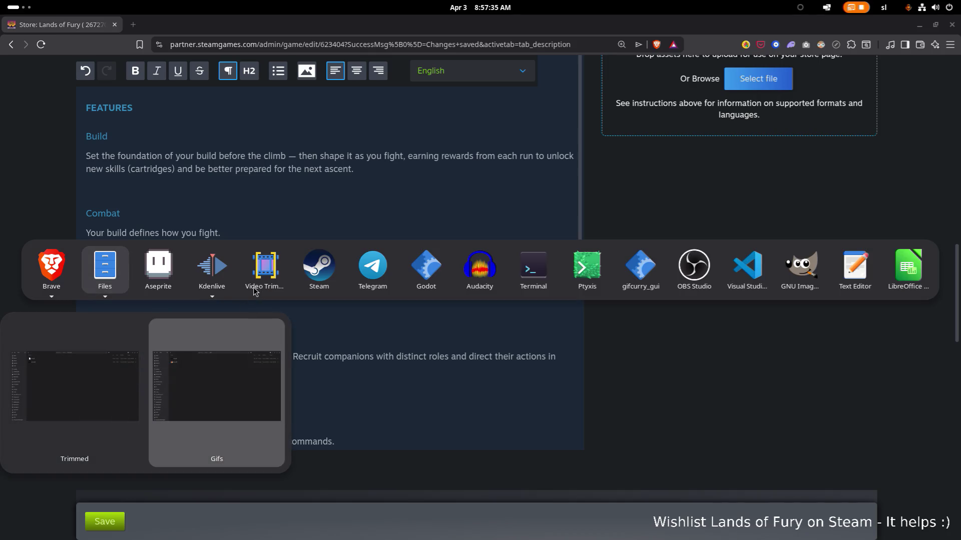
{"action": "left_click", "coordinate": [118, 268]}
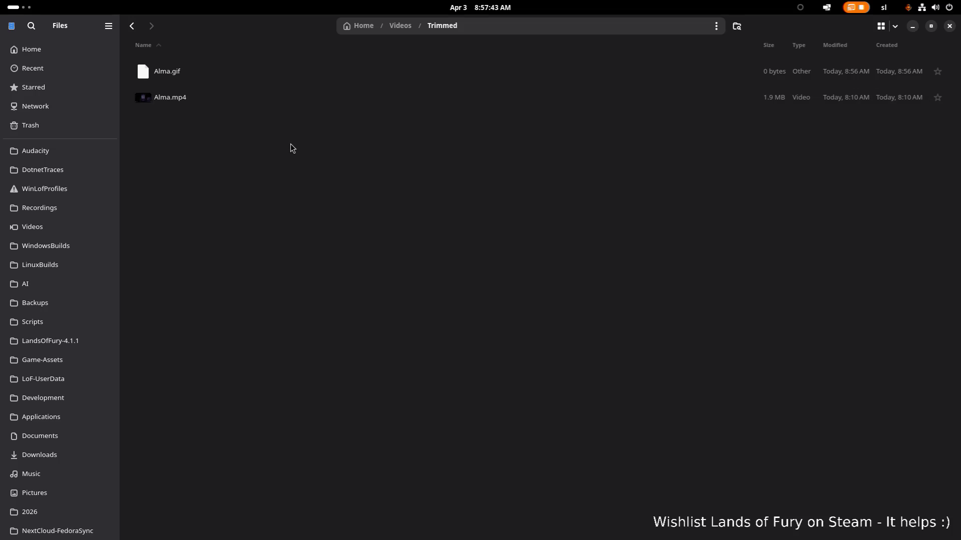
Play Alma.mp4 from the Trimmed folder in the video player, then close it
{"action": "key", "text": "alt+Tab"}
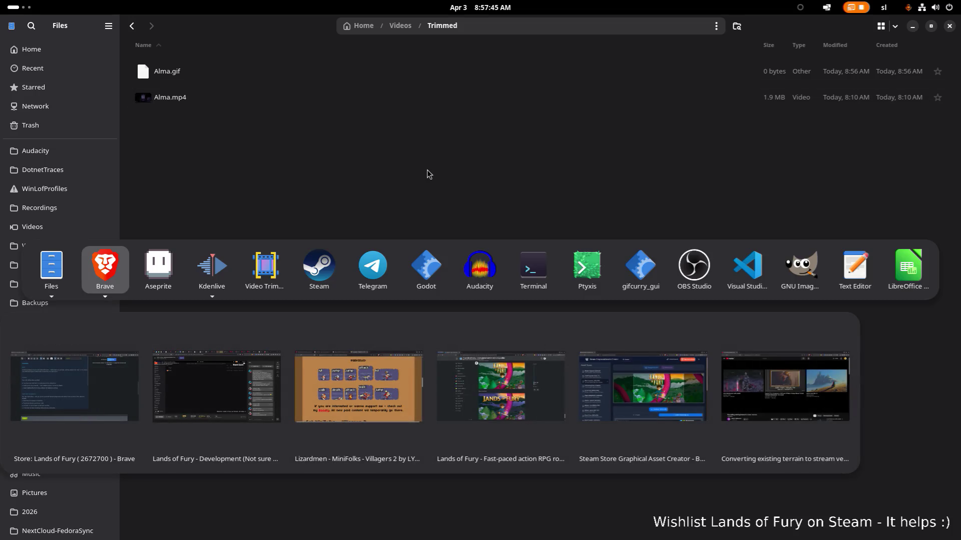
{"action": "key", "text": "Escape"}
{"action": "left_click", "coordinate": [395, 101]}
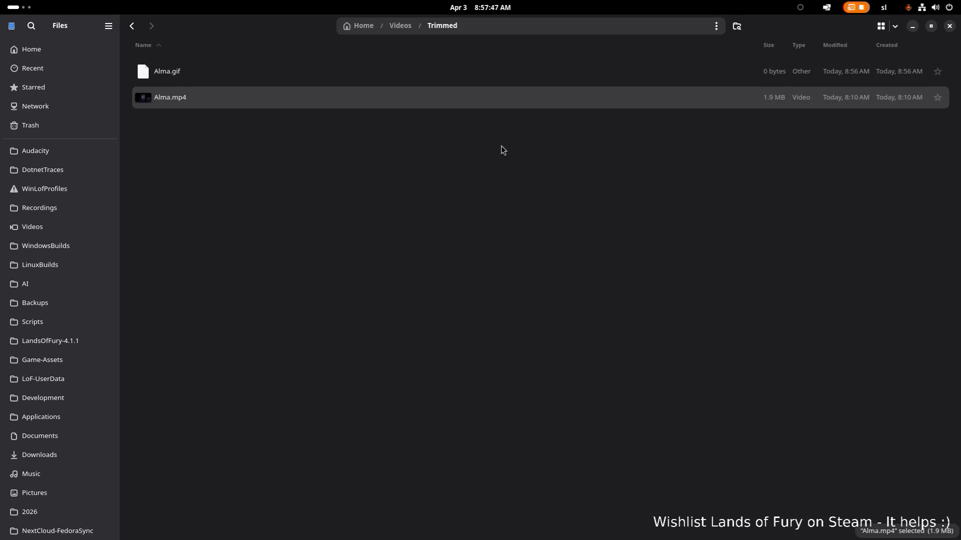
{"action": "double_click", "coordinate": [396, 105]}
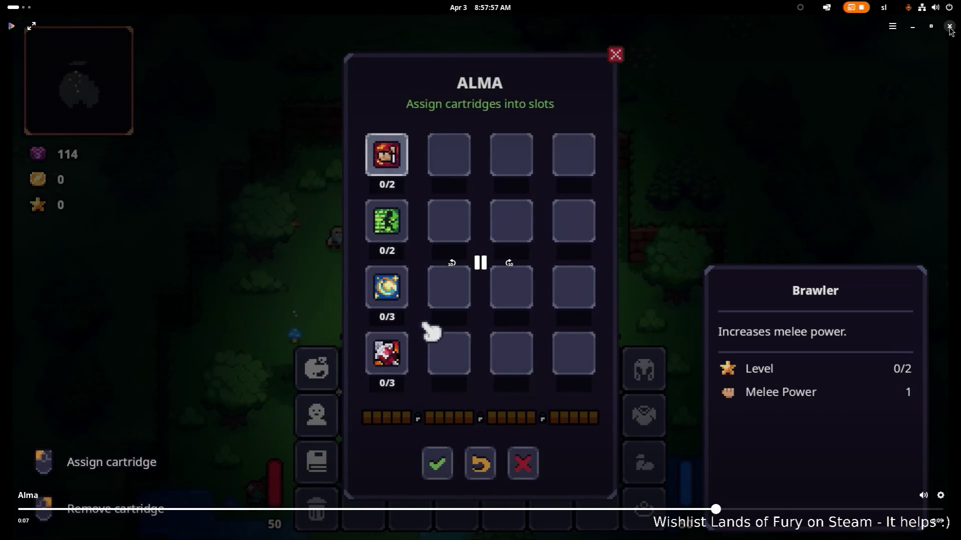
{"action": "left_click", "coordinate": [949, 26]}
{"action": "left_click", "coordinate": [699, 246]}
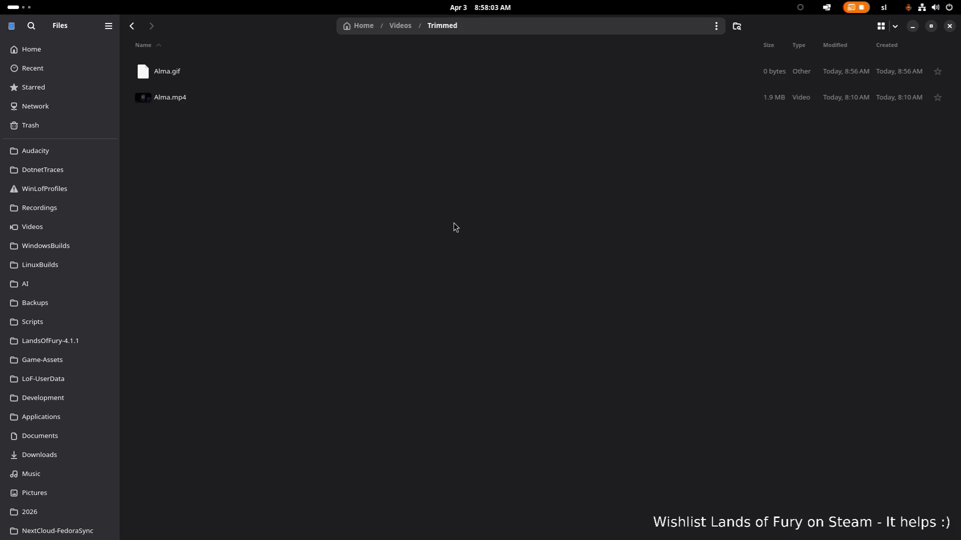
Glance through the open windows with the switcher without leaving Files
{"action": "key", "text": "alt+Tab"}
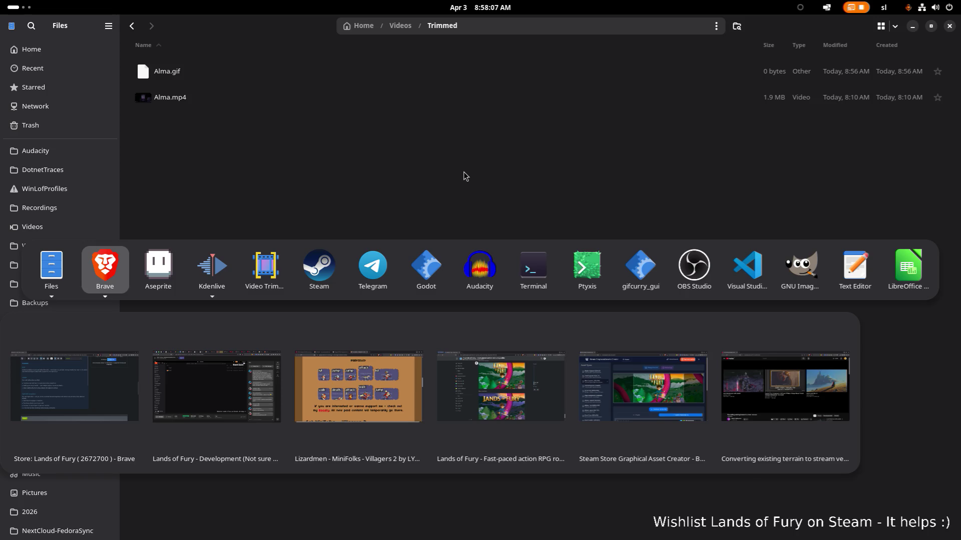
{"action": "key", "text": "Escape"}
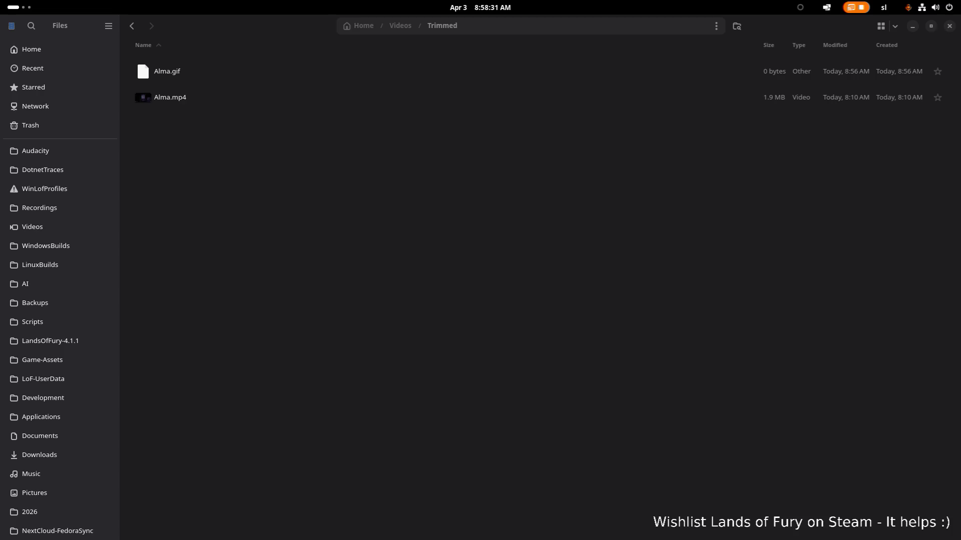
{"action": "key", "text": "alt+Tab"}
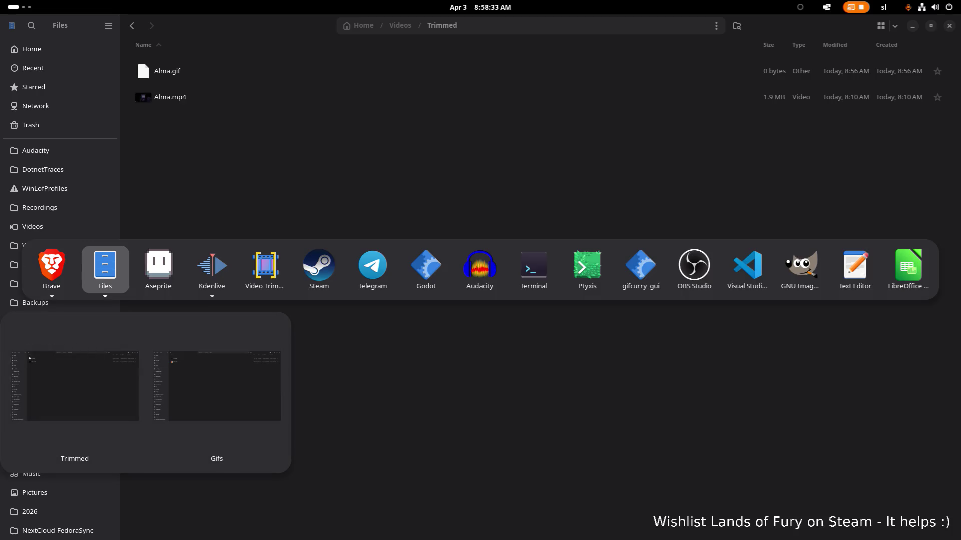
{"action": "key", "text": "Escape"}
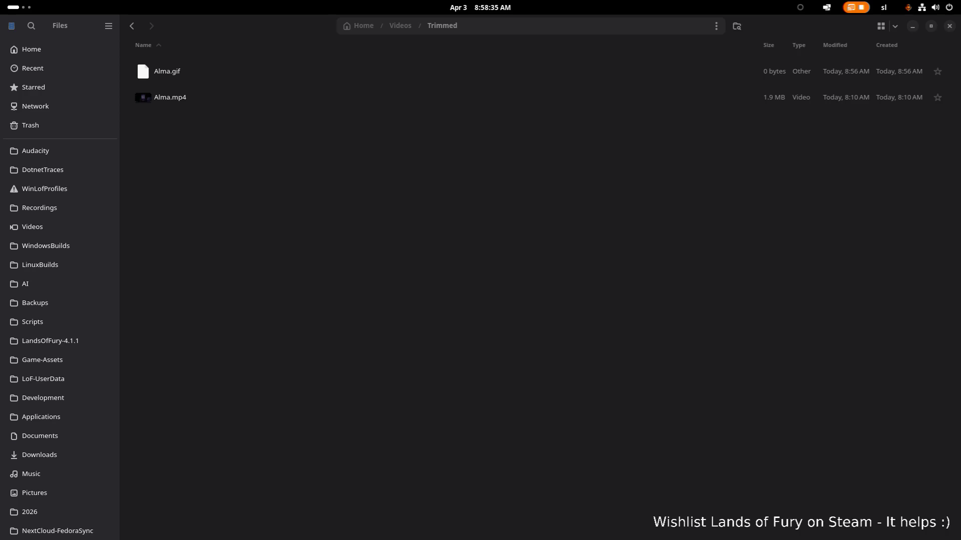
{"action": "key", "text": "alt+Tab"}
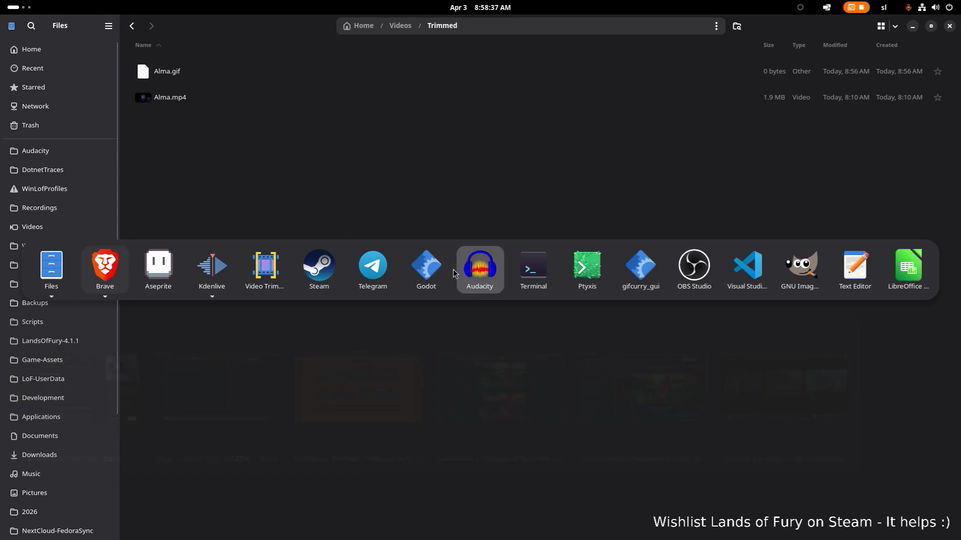
{"action": "key", "text": "Escape"}
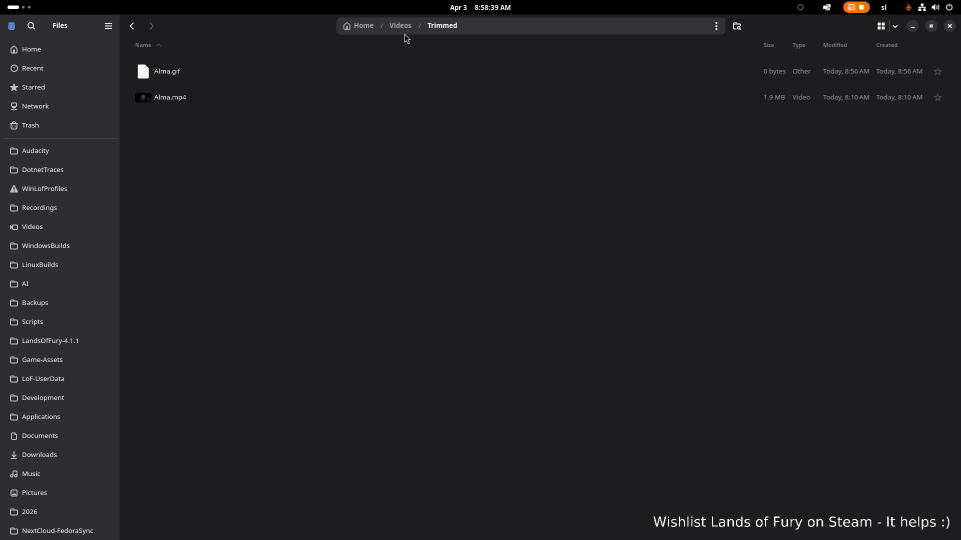
Go Home > Scripts, select mp4togif.sh and switch to Visual Studio Code
{"action": "left_click", "coordinate": [363, 34]}
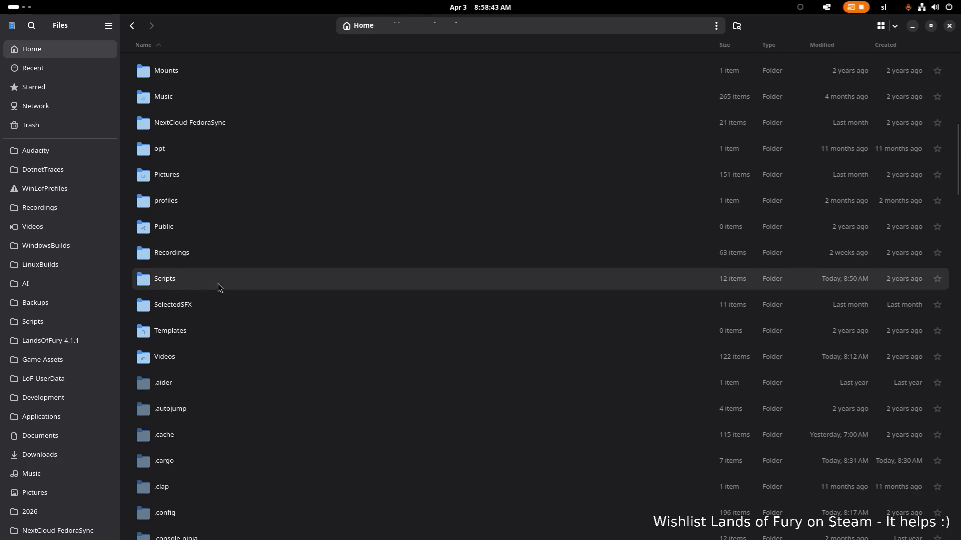
{"action": "double_click", "coordinate": [218, 283]}
{"action": "left_click", "coordinate": [302, 233]}
{"action": "key", "text": "super"}
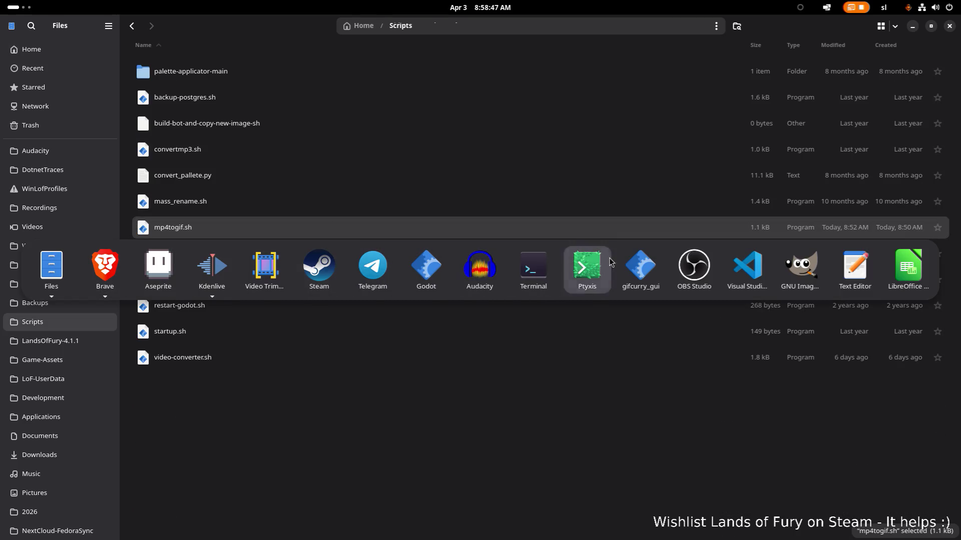
{"action": "left_click", "coordinate": [748, 268]}
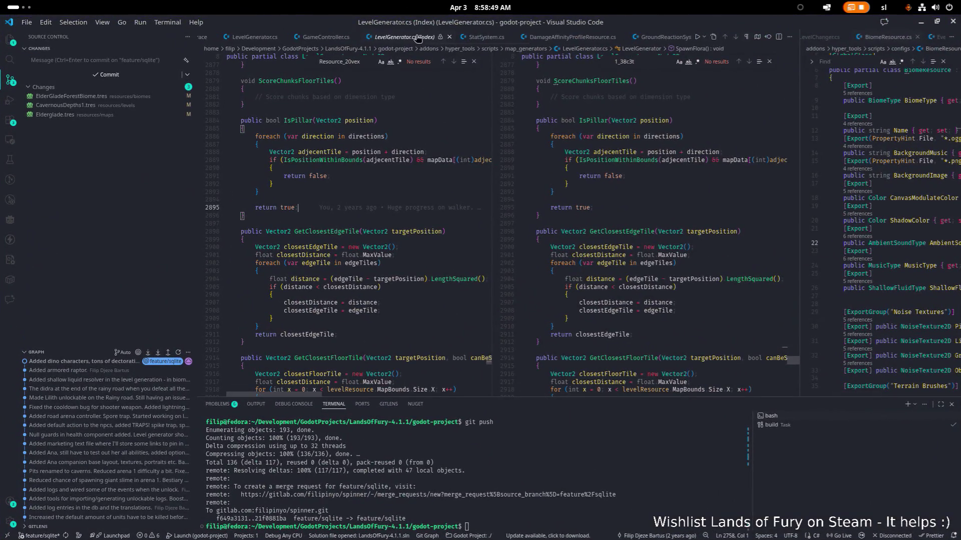
Load mp4togif.sh into VS Code and replace its contents with the revised yuv4mpegpipe script
{"action": "left_click", "coordinate": [448, 36]}
{"action": "key", "text": "alt+Tab"}
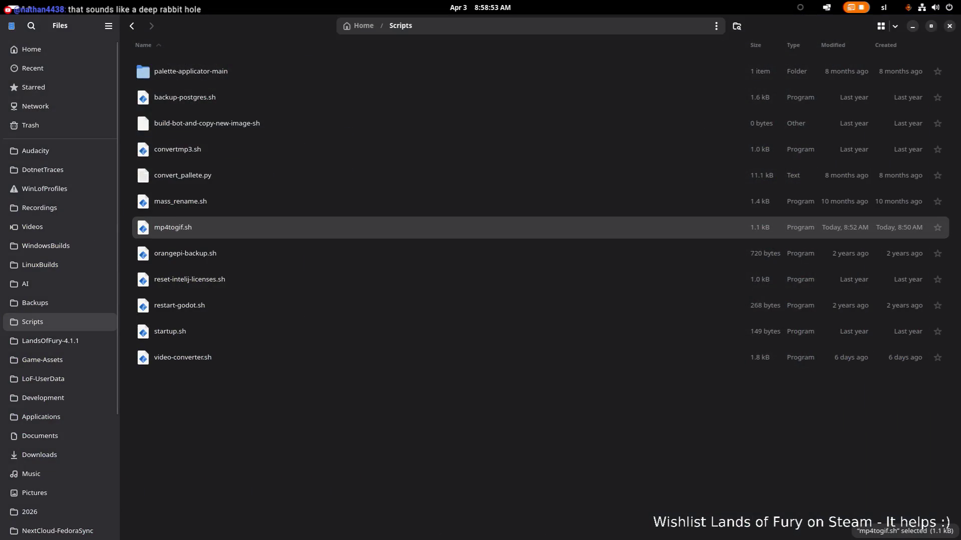
{"action": "key", "text": "Return"}
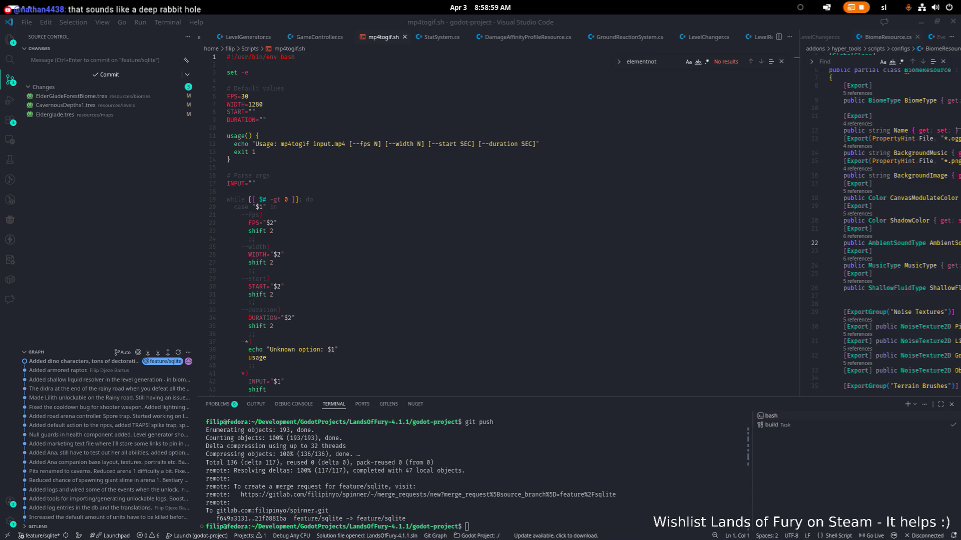
{"action": "key", "text": "ctrl+a"}
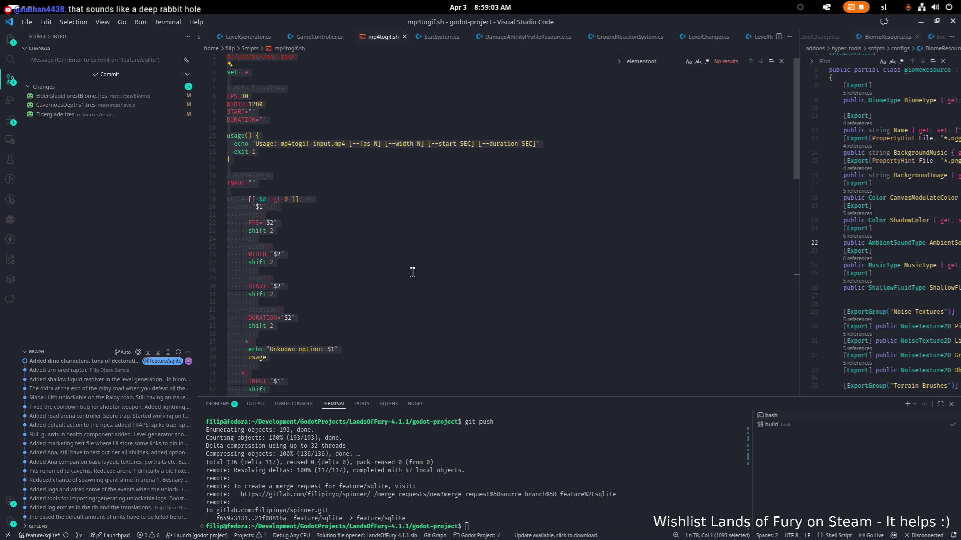
{"action": "scroll", "coordinate": [411, 275], "scroll_direction": "down", "scroll_amount": 15}
{"action": "key", "text": "ctrl+v"}
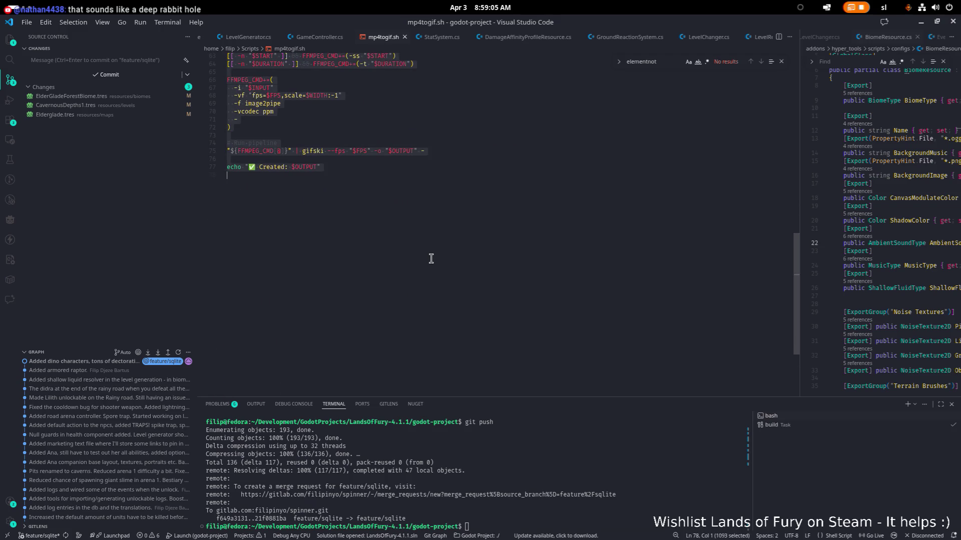
{"action": "scroll", "coordinate": [431, 259], "scroll_direction": "up", "scroll_amount": 3}
{"action": "scroll", "coordinate": [431, 258], "scroll_direction": "up", "scroll_amount": 4}
Save the reworked mp4togif.sh and put the editor away
{"action": "left_click", "coordinate": [431, 259]}
{"action": "key", "text": "ctrl+s"}
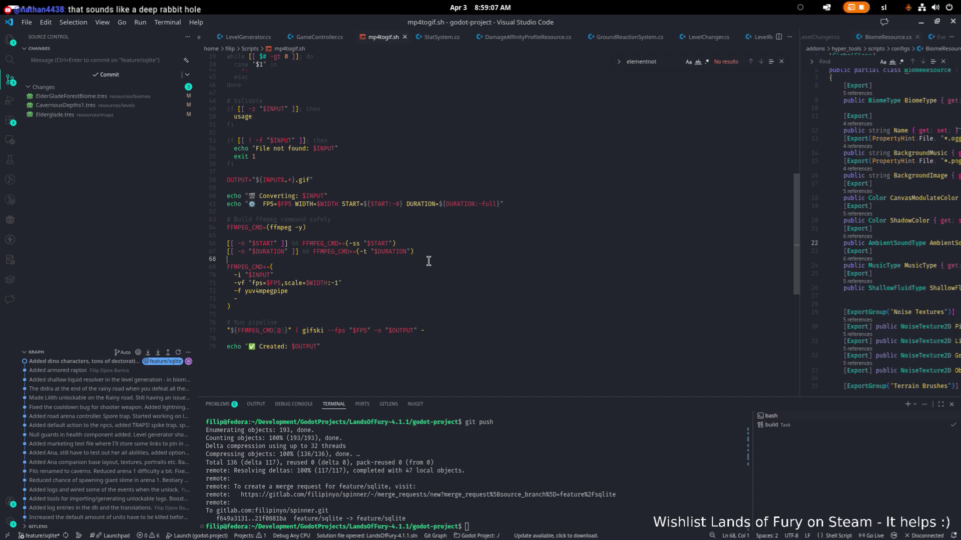
{"action": "left_click", "coordinate": [953, 21]}
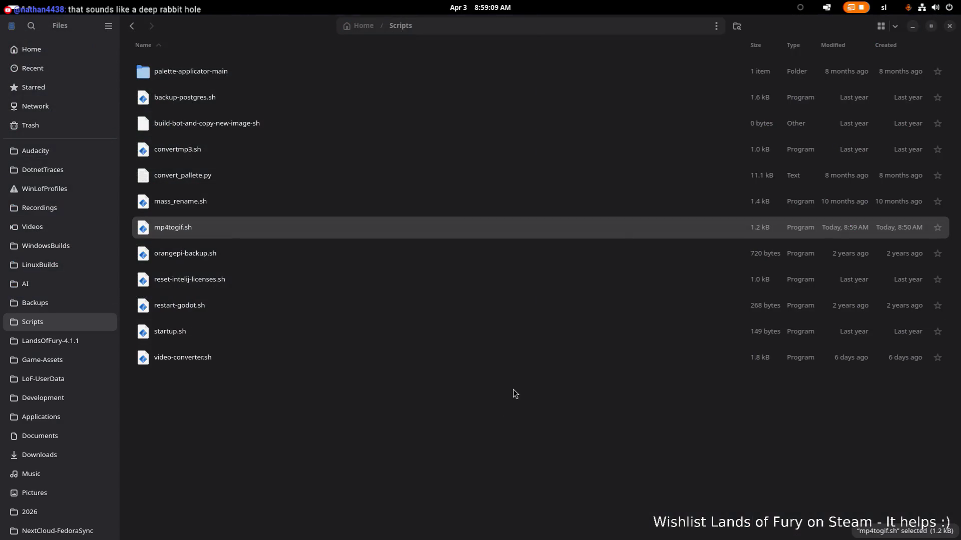
{"action": "key", "text": "super"}
In the home terminal session, cd into Videos/Trimmed and list its files
{"action": "left_click", "coordinate": [642, 270]}
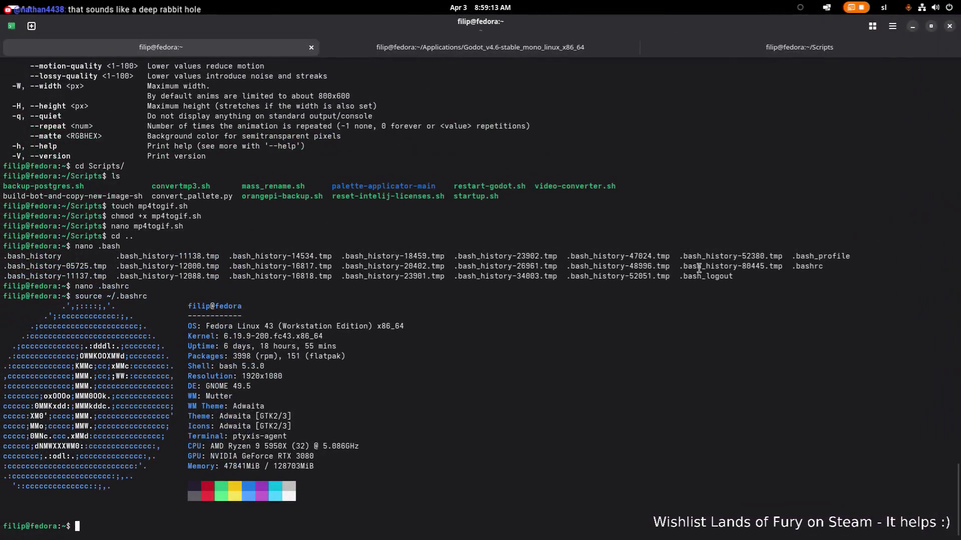
{"action": "left_click", "coordinate": [798, 51]}
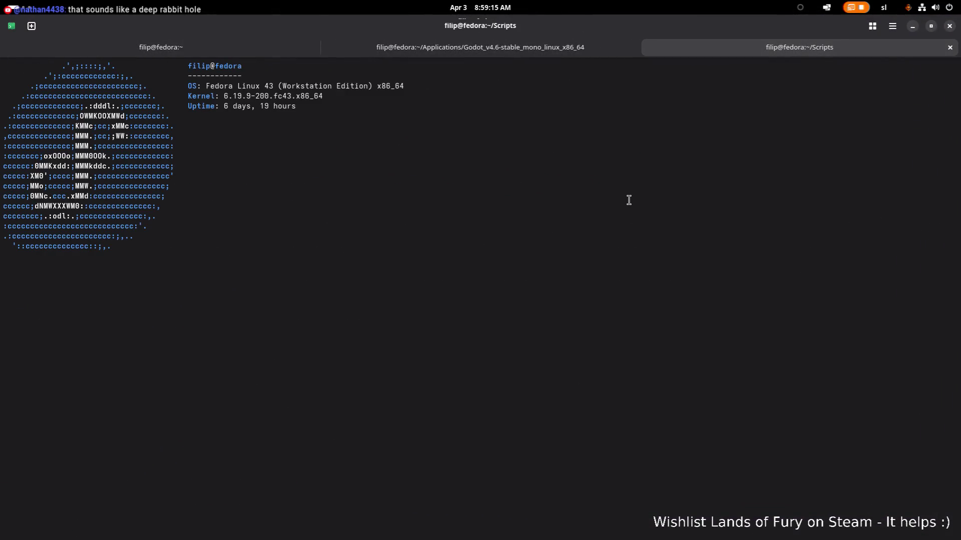
{"action": "left_click", "coordinate": [194, 52]}
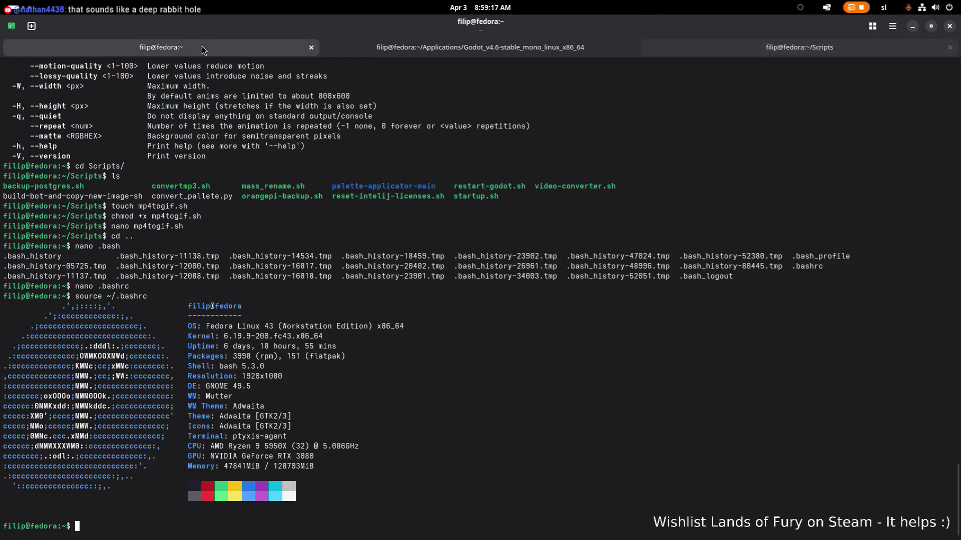
{"action": "key", "text": "Up"}
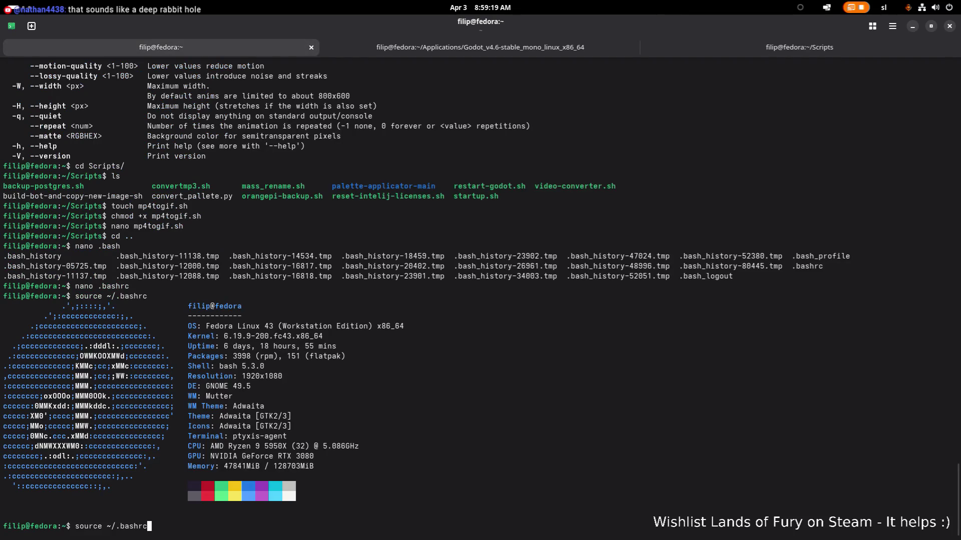
{"action": "key", "text": "Up"}
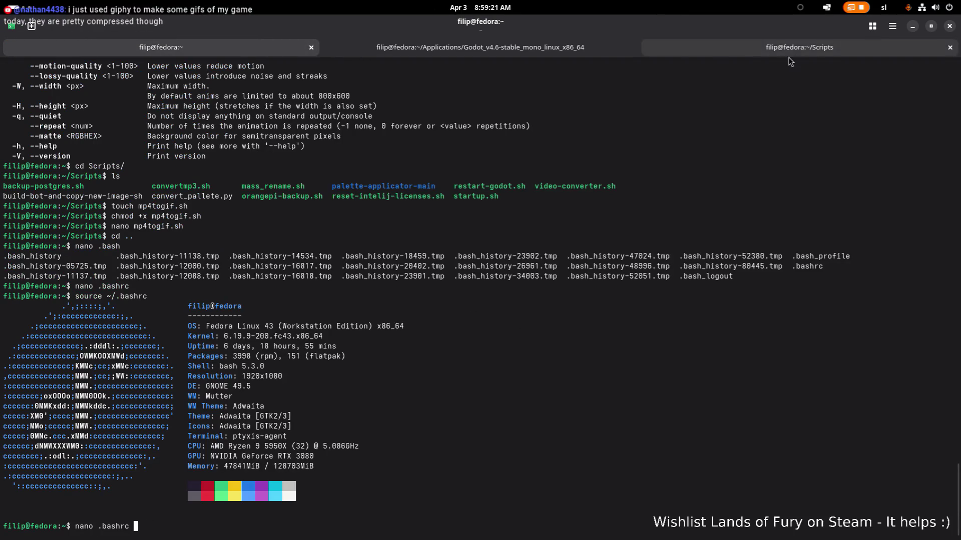
{"action": "left_click", "coordinate": [454, 54]}
{"action": "left_click", "coordinate": [255, 58]}
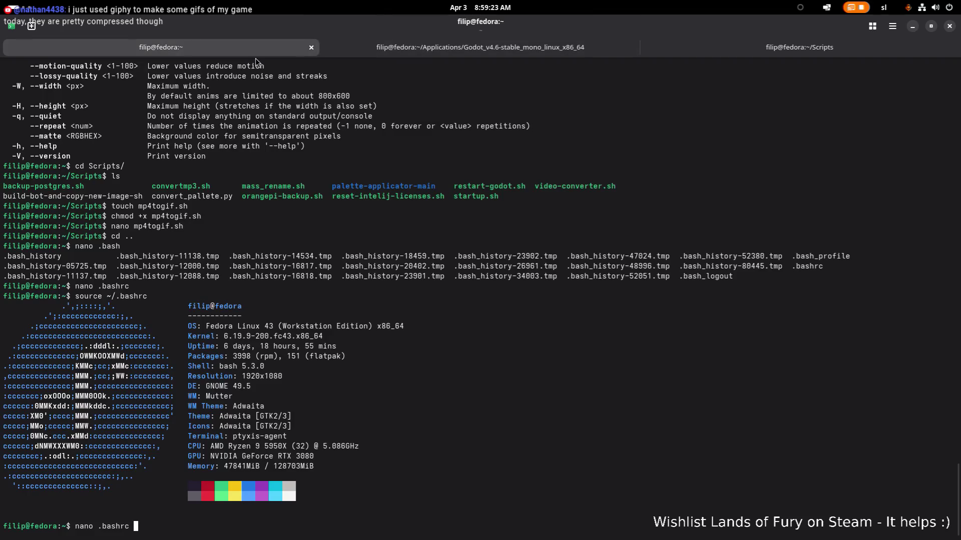
{"action": "key", "text": "Up"}
{"action": "type", "text": "V"}
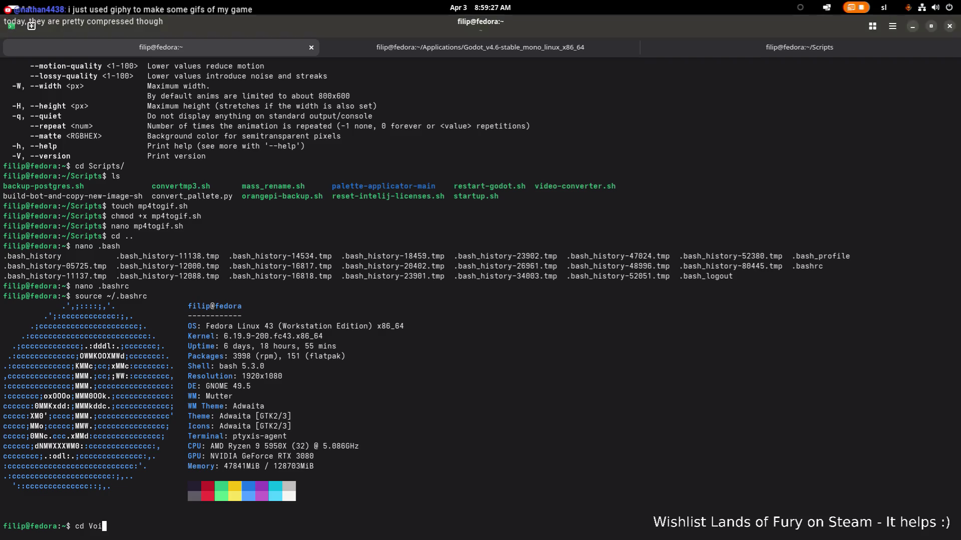
{"action": "key", "text": "Tab"}
{"action": "key", "text": "Tab"}
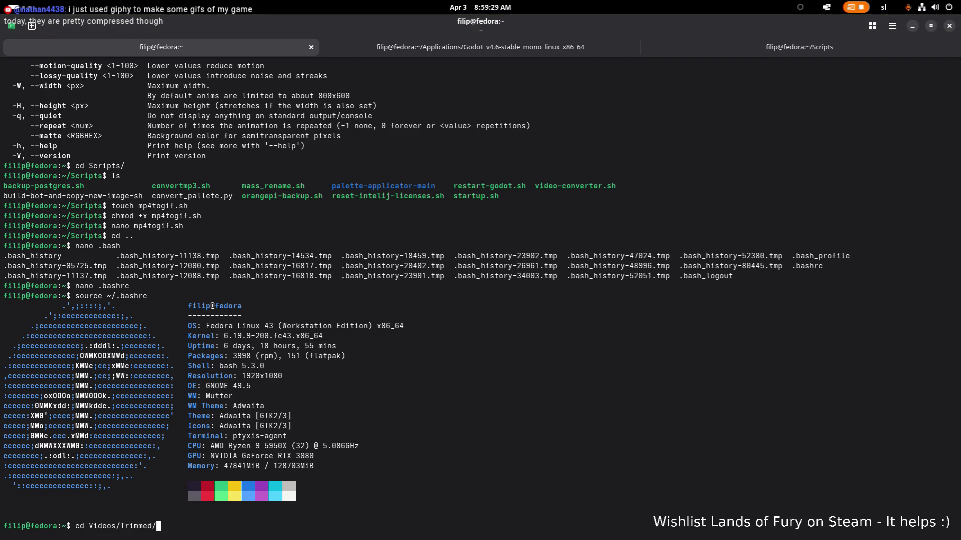
{"action": "key", "text": "Return"}
{"action": "type", "text": "ls"}
{"action": "key", "text": "Return"}
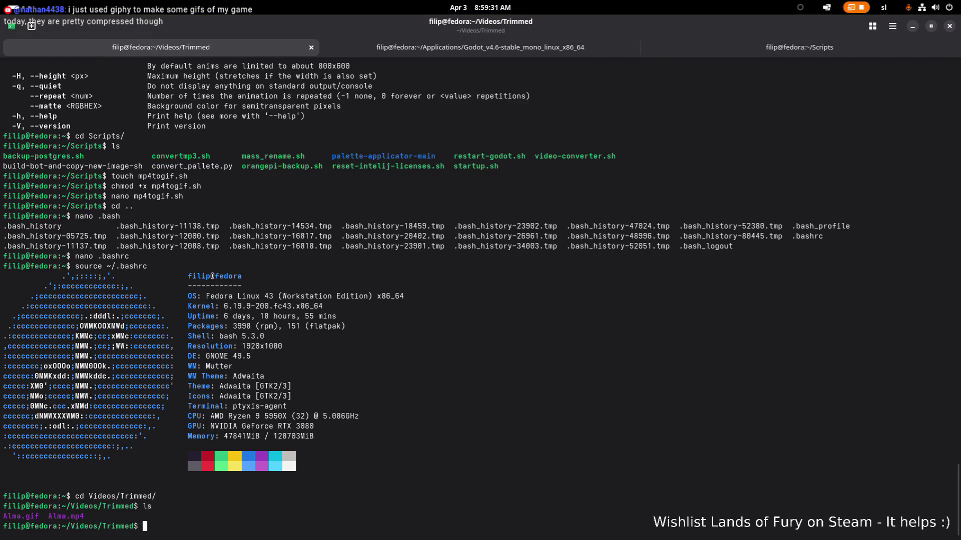
{"action": "type", "text": "mp4"}
Run mp4togif.sh on Alma.mp4 so gifski creates Alma.gif, then go to Files
{"action": "key", "text": "Tab"}
{"action": "type", "text": "l"}
{"action": "key", "text": "Tab"}
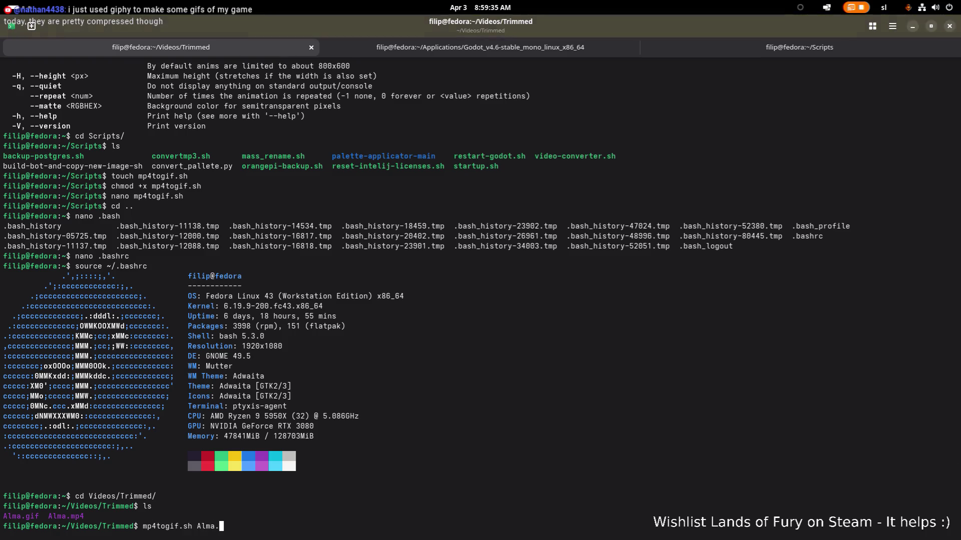
{"action": "type", "text": "m"}
{"action": "key", "text": "Tab"}
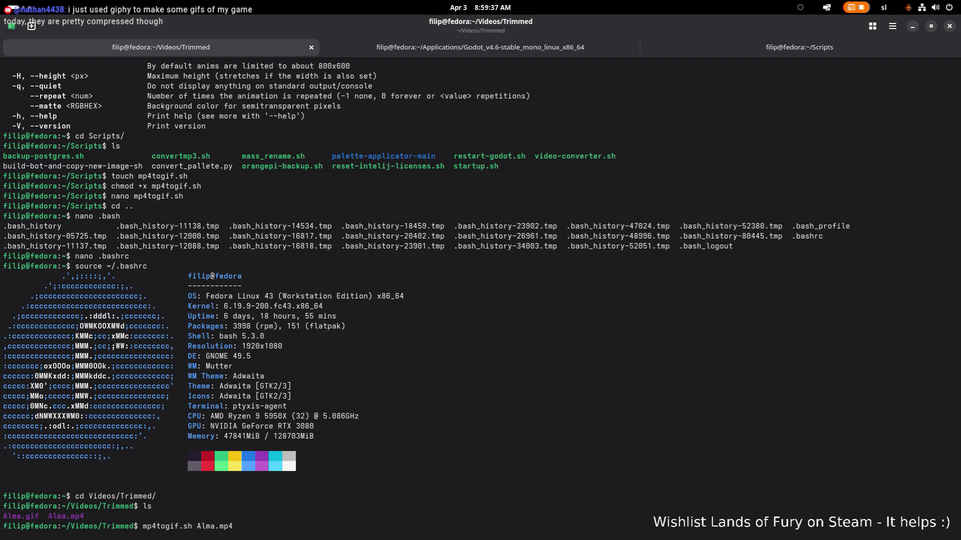
{"action": "key", "text": "Return"}
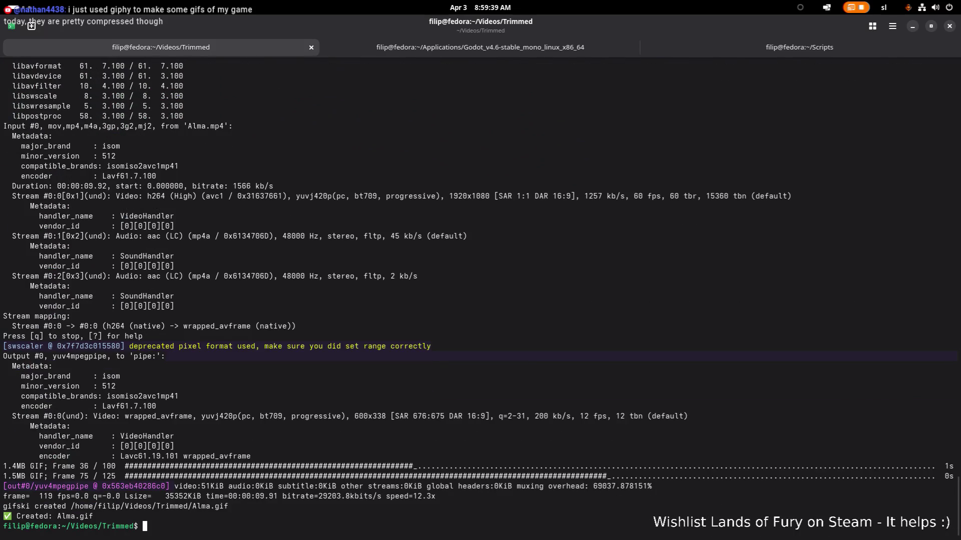
{"action": "key", "text": "alt+Tab"}
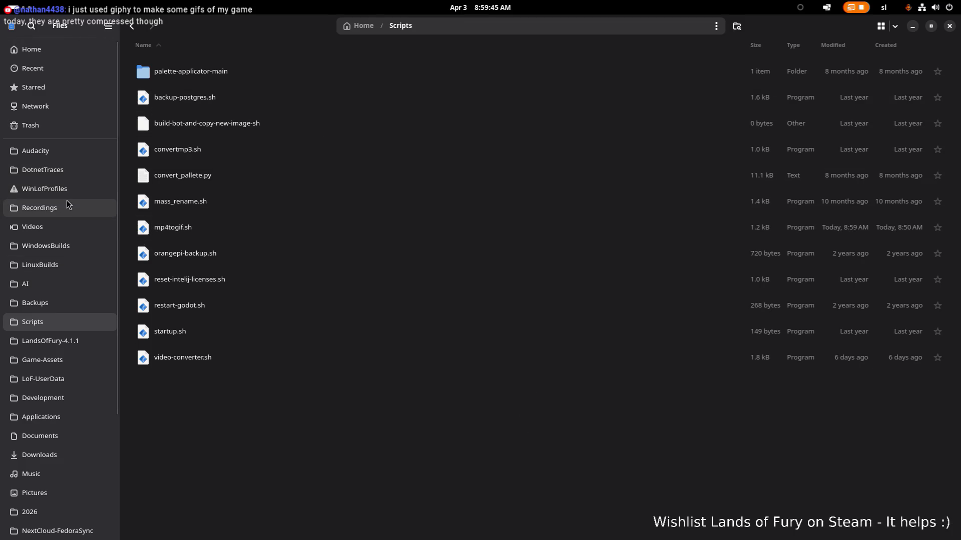
Browse to Videos/Gifs, view Alma.gif, then bring the script editor forward
{"action": "left_click", "coordinate": [61, 226]}
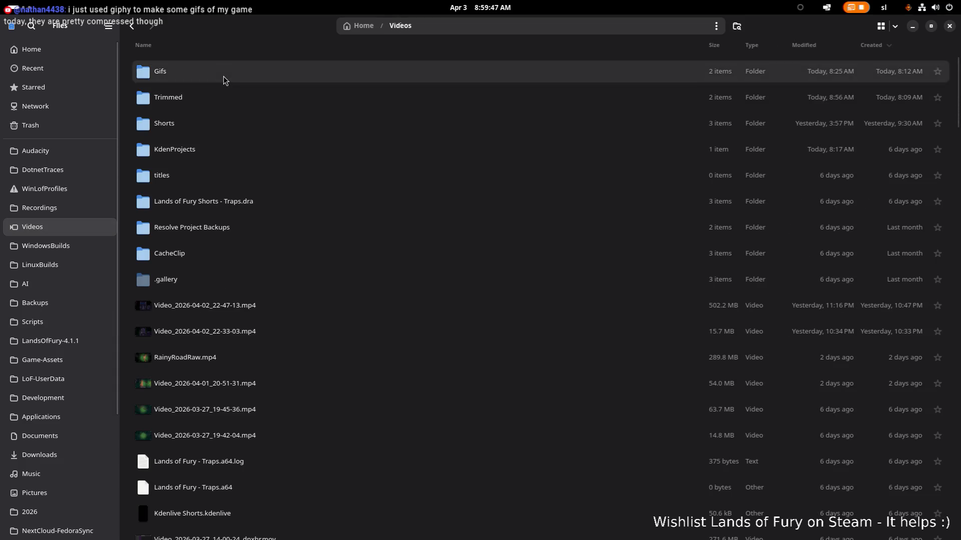
{"action": "double_click", "coordinate": [223, 76]}
{"action": "left_click", "coordinate": [234, 72]}
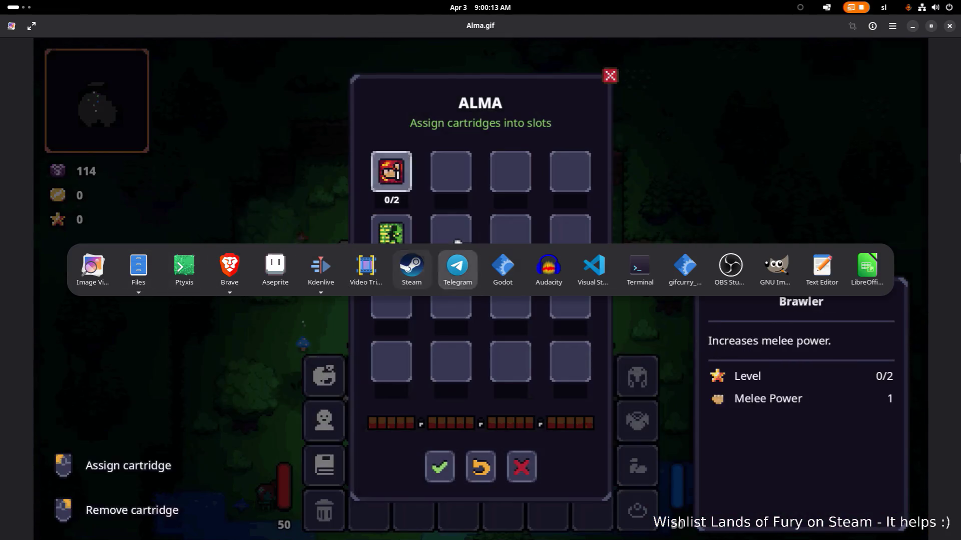
{"action": "left_click", "coordinate": [592, 267]}
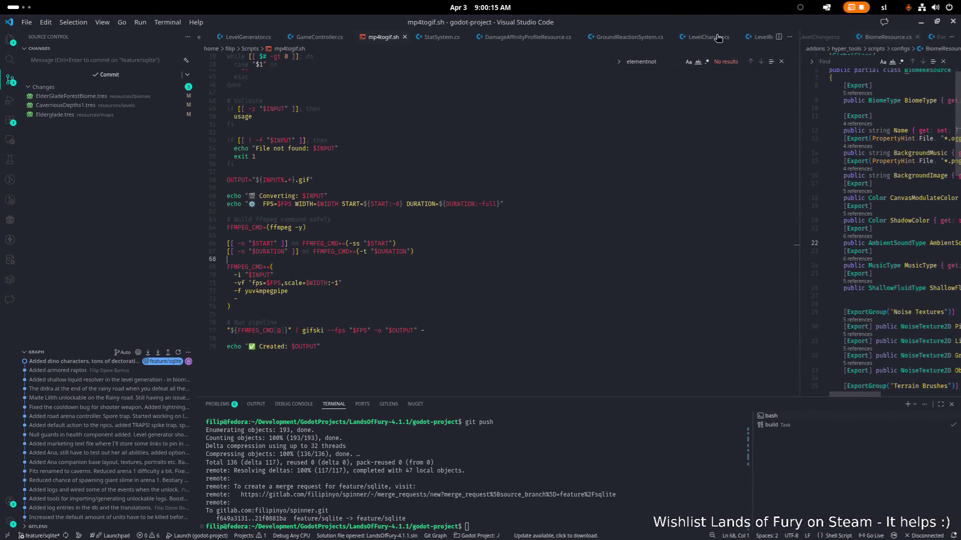
{"action": "scroll", "coordinate": [552, 129], "scroll_direction": "up", "scroll_amount": 15}
Change mp4togif.sh defaults to WIDTH=1920 and FPS=60 and save the script
{"action": "left_click", "coordinate": [551, 129]}
{"action": "key", "text": "Up"}
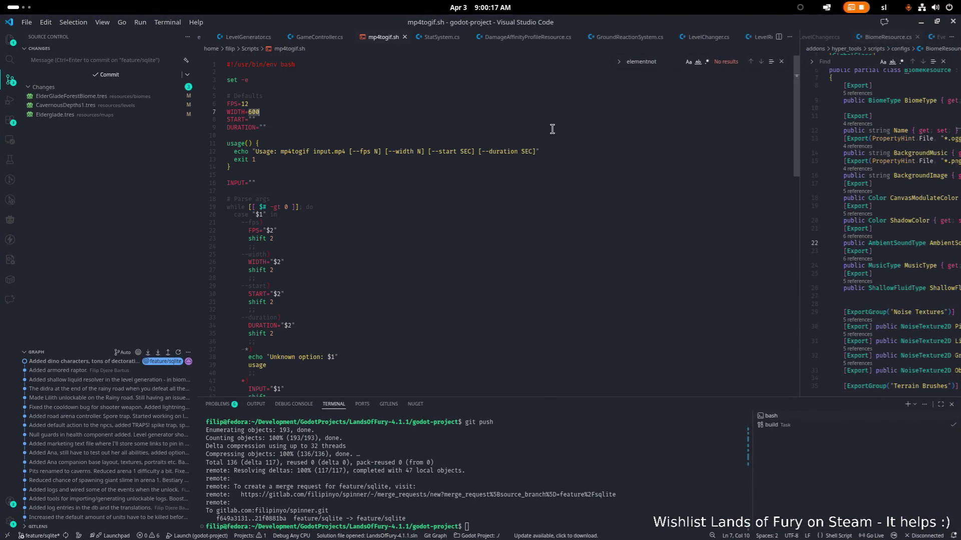
{"action": "key", "text": "End"}
{"action": "key", "text": "BackSpace"}
{"action": "key", "text": "BackSpace"}
{"action": "key", "text": "BackSpace"}
{"action": "type", "text": "192"}
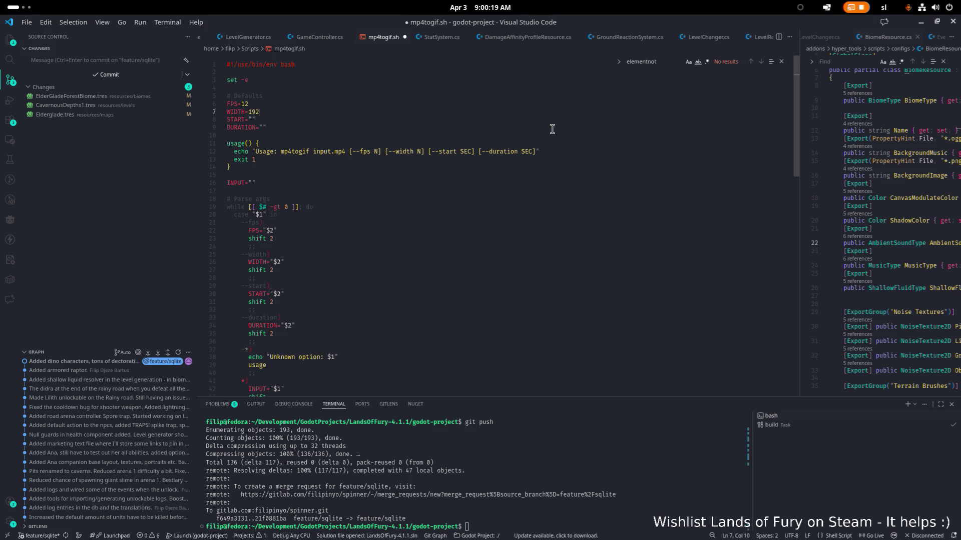
{"action": "key", "text": "Up"}
{"action": "scroll", "coordinate": [376, 105], "scroll_direction": "down", "scroll_amount": 1}
{"action": "key", "text": "shift+Left"}
{"action": "key", "text": "shift+Left"}
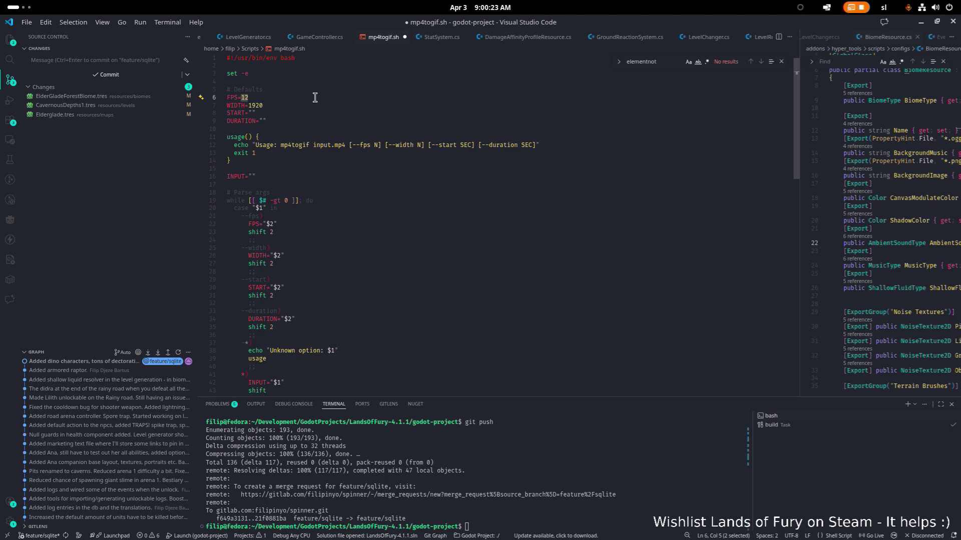
{"action": "type", "text": "60"}
{"action": "key", "text": "ctrl+s"}
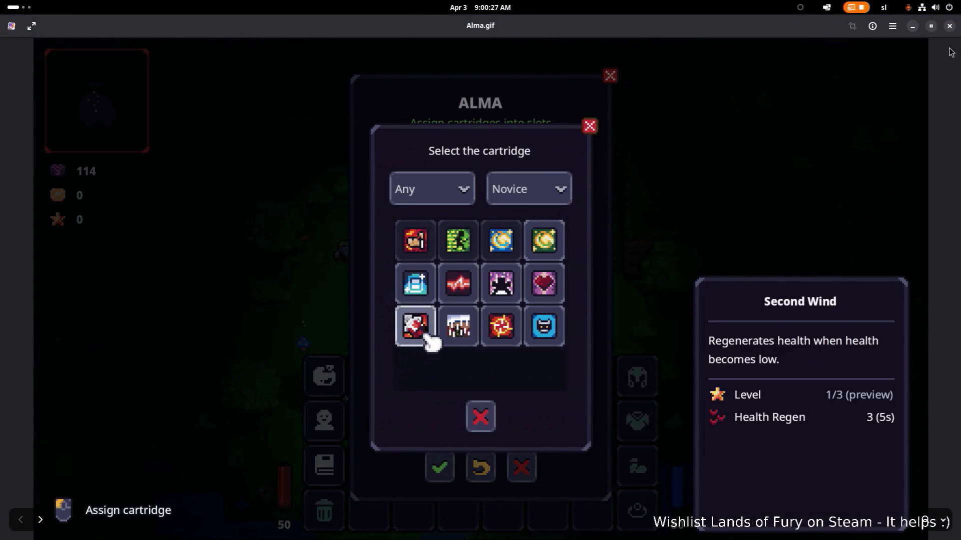
Close the Alma.gif viewer and bring the Ptyxis terminal to the front
{"action": "left_click", "coordinate": [949, 26]}
{"action": "key", "text": "alt+Tab"}
{"action": "left_click", "coordinate": [102, 276]}
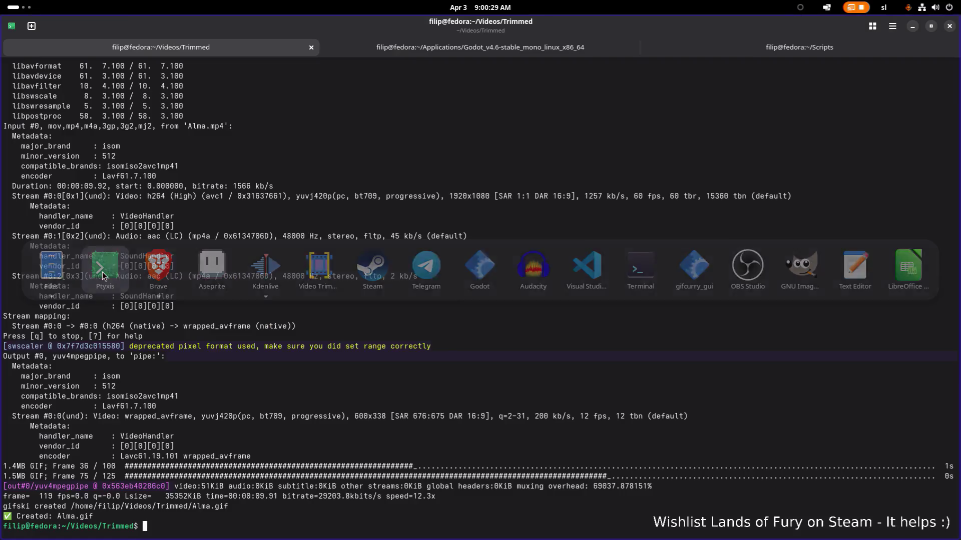
Rerun the mp4togif command at 1920 width, 60 fps, then switch to Files
{"action": "key", "text": "Up"}
{"action": "key", "text": "Return"}
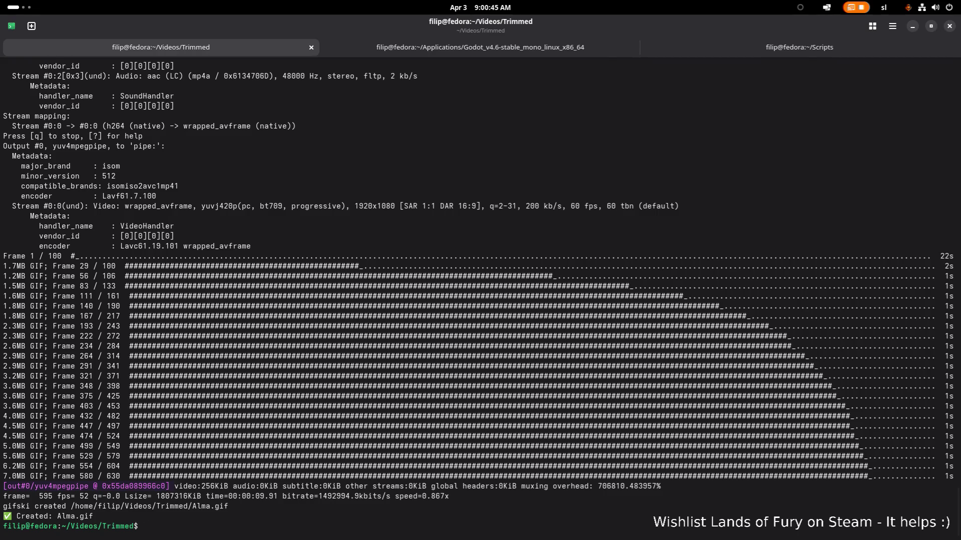
{"action": "key", "text": "alt+Tab"}
{"action": "key", "text": "Tab"}
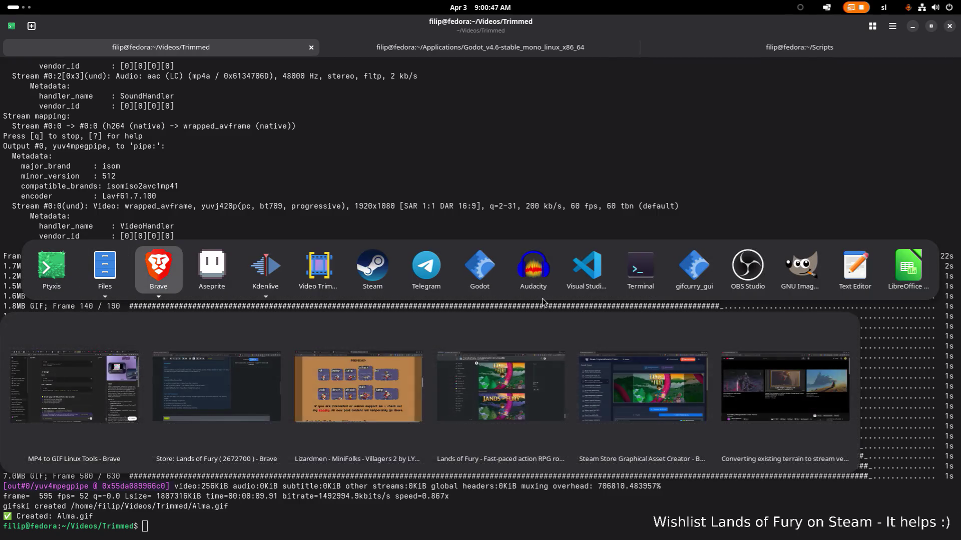
{"action": "key", "text": "Tab"}
{"action": "key", "text": "Tab"}
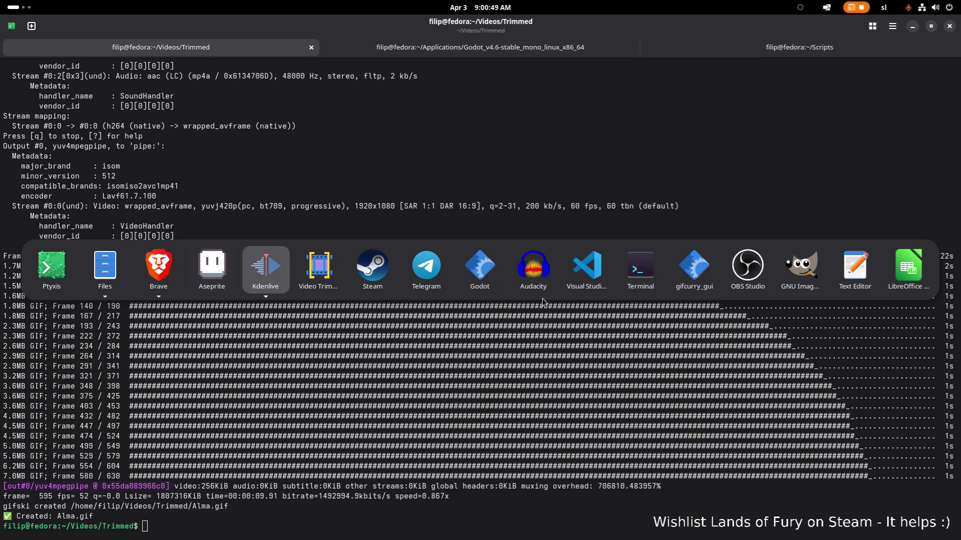
{"action": "key", "text": "Tab"}
{"action": "key", "text": "shift+Tab"}
{"action": "key", "text": "shift+Tab"}
{"action": "key", "text": "shift+Tab"}
{"action": "key", "text": "shift+Tab"}
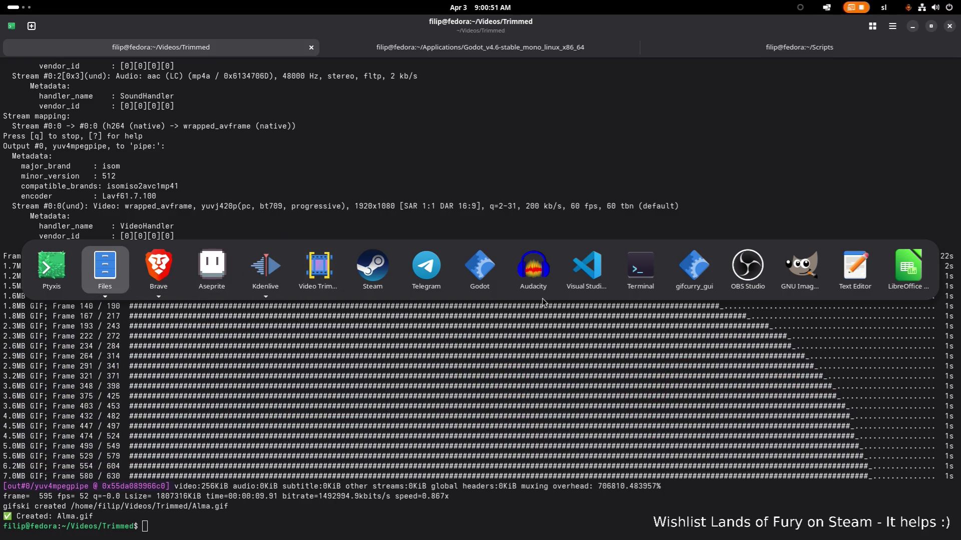
{"action": "key", "text": "alt"}
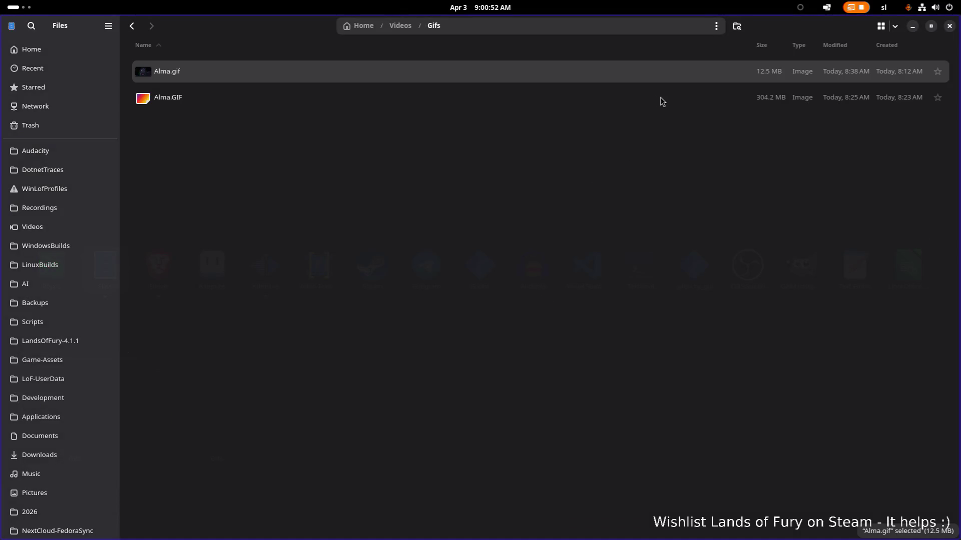
Open the new 7.0 MB Alma.gif from Videos/Trimmed and maximize Image Viewer
{"action": "left_click", "coordinate": [653, 99]}
{"action": "left_click", "coordinate": [645, 75]}
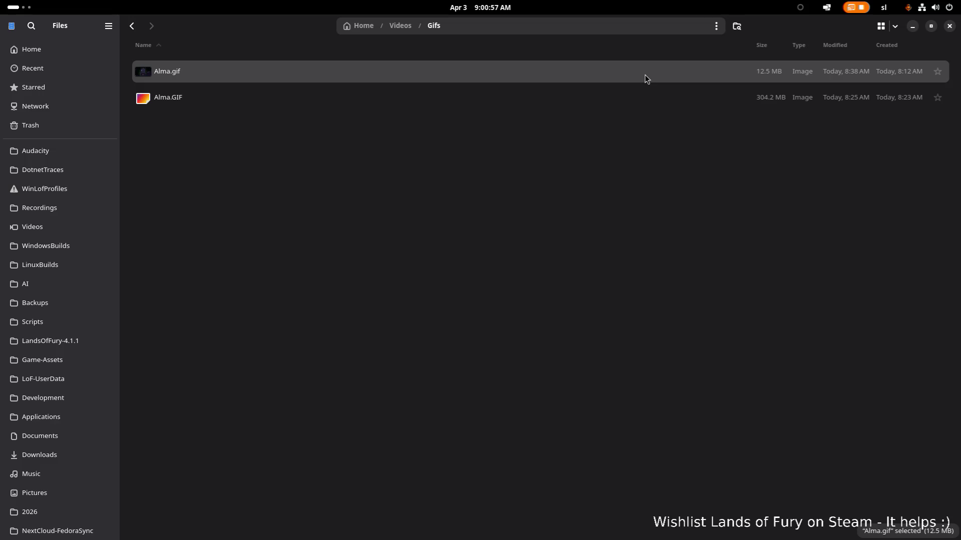
{"action": "left_click", "coordinate": [406, 30]}
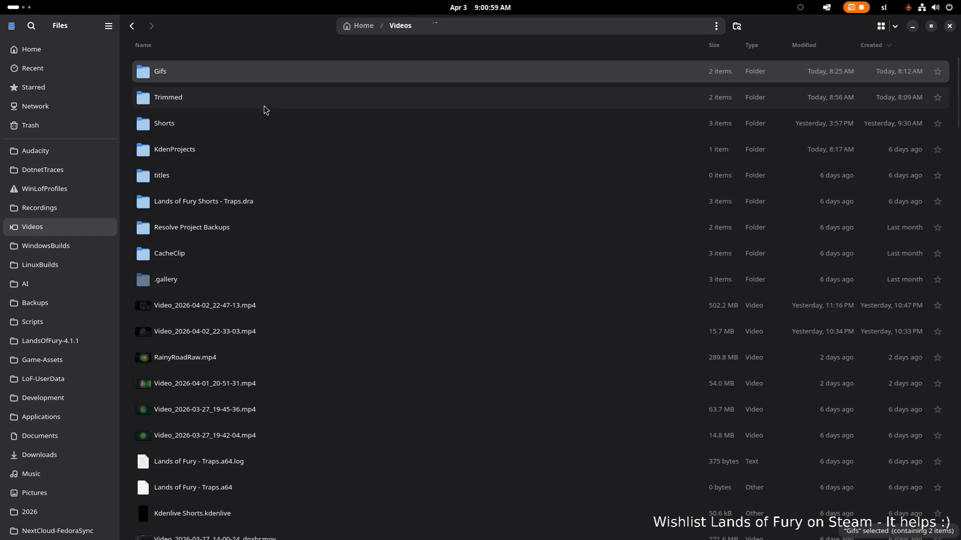
{"action": "double_click", "coordinate": [271, 95]}
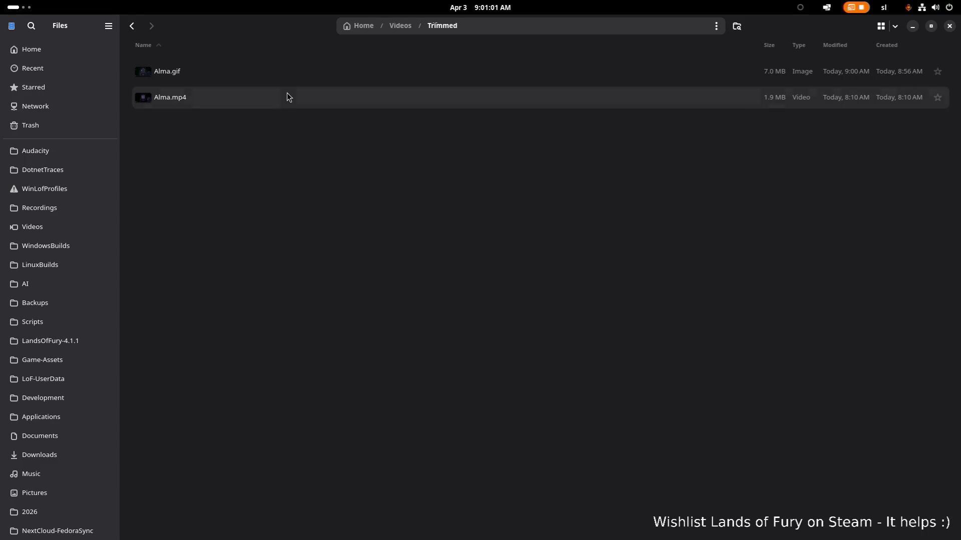
{"action": "double_click", "coordinate": [291, 72]}
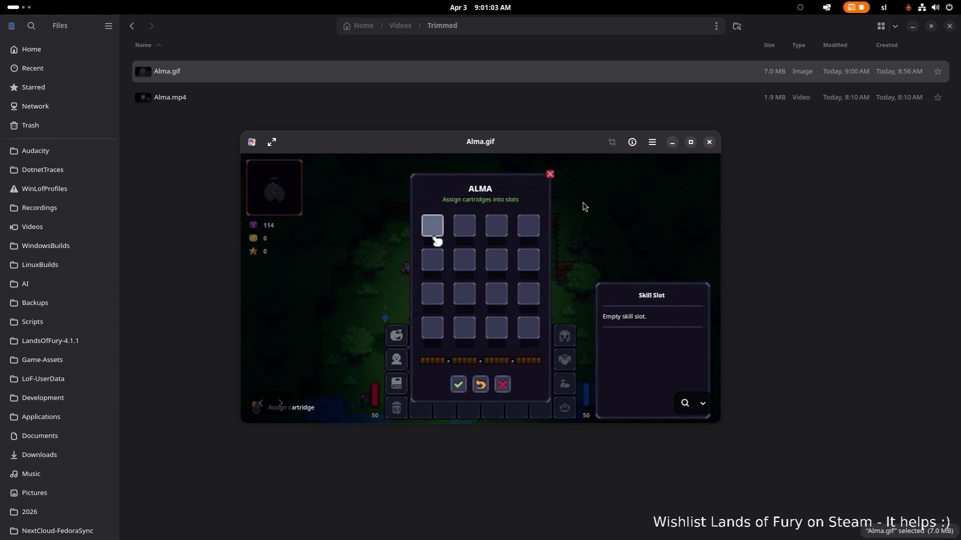
{"action": "left_click", "coordinate": [690, 143]}
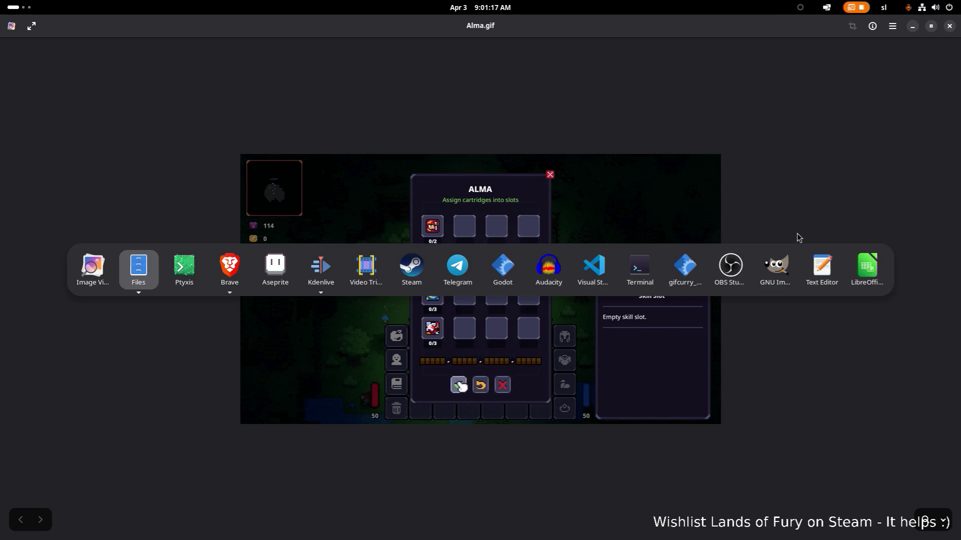
Leave the full-screen Alma.gif via the overview and return to Ptyxis
{"action": "key", "text": "super"}
{"action": "key", "text": "Return"}
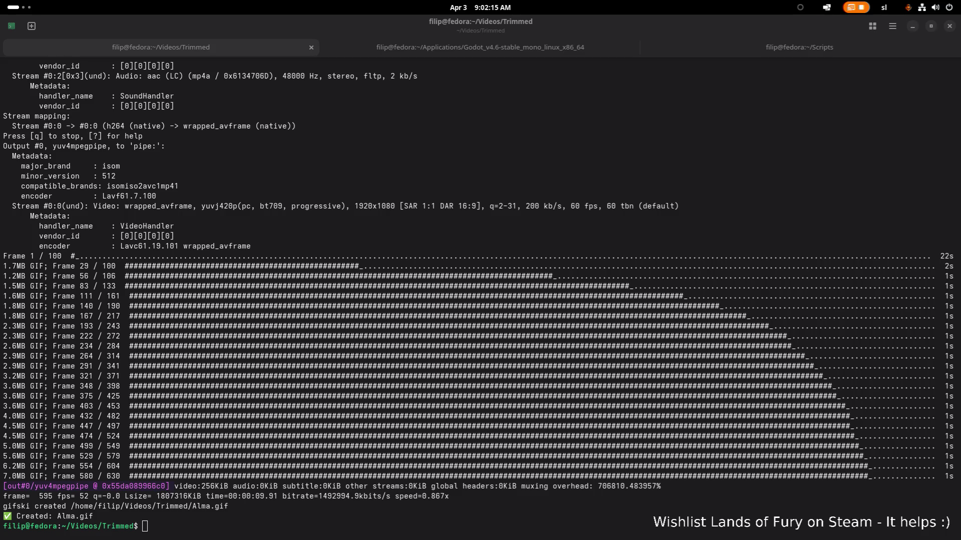
Hop to Files and back, select the ~/Scripts terminal tab, then raise Visual Studio Code
{"action": "left_click", "coordinate": [279, 187]}
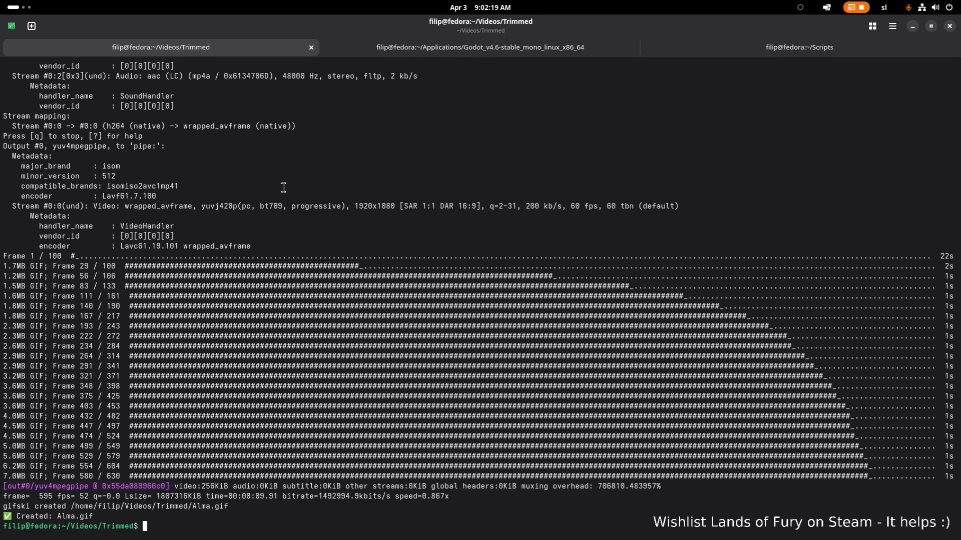
{"action": "key", "text": "alt+Tab"}
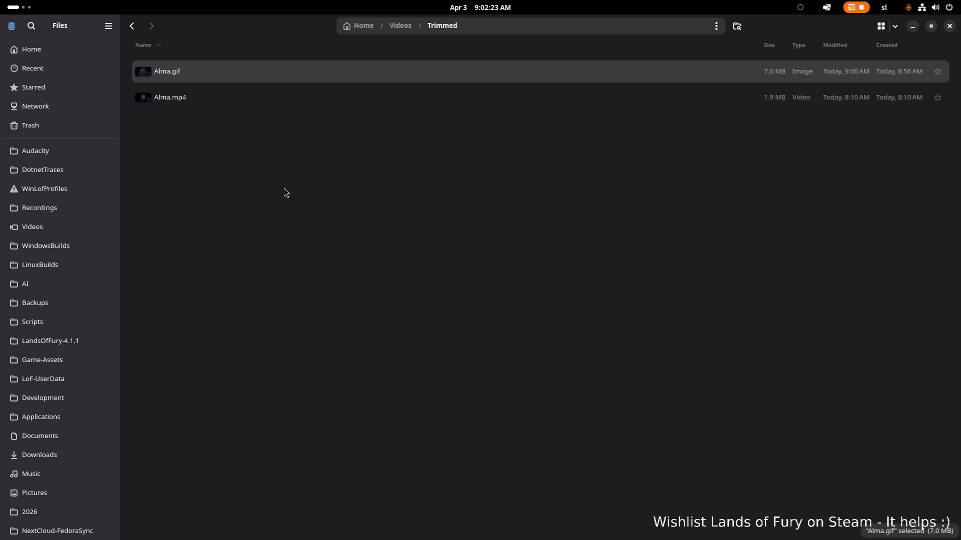
{"action": "key", "text": "ctrl+c"}
{"action": "key", "text": "alt+Tab"}
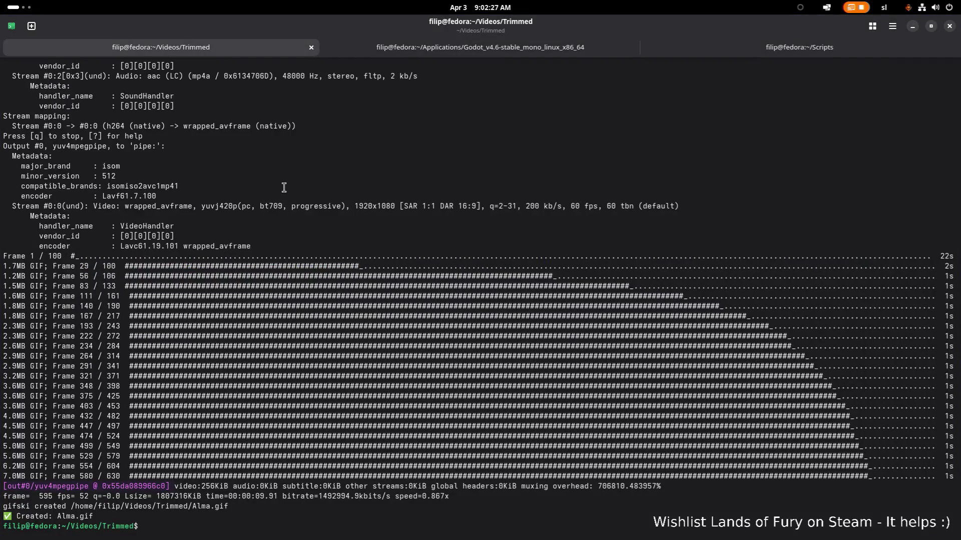
{"action": "left_click", "coordinate": [773, 52]}
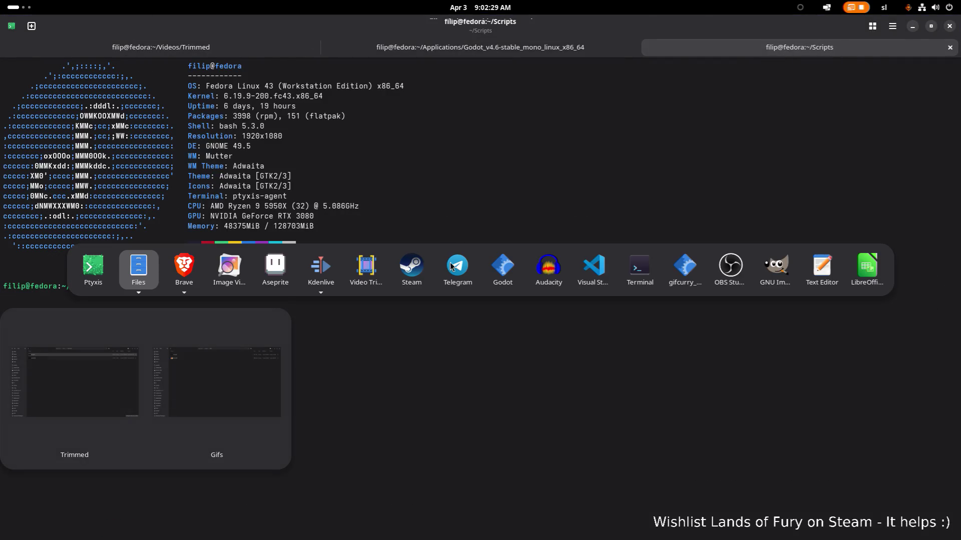
{"action": "left_click", "coordinate": [592, 266]}
{"action": "scroll", "coordinate": [433, 166], "scroll_direction": "up", "scroll_amount": 1}
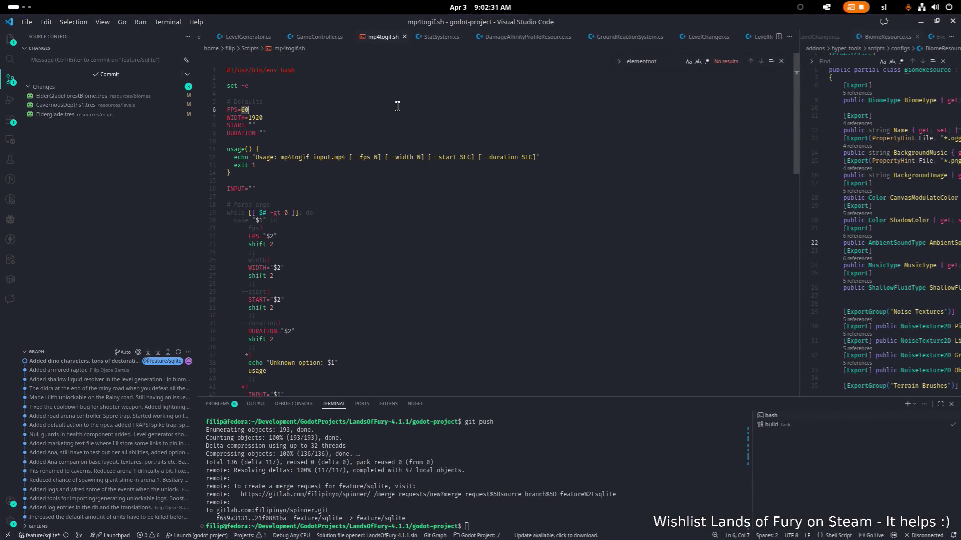
Search mp4togif.sh for WIDTH, stepping to the ffmpeg scale line at line 61
{"action": "left_click", "coordinate": [277, 116]}
{"action": "double_click", "coordinate": [254, 117]}
{"action": "left_click", "coordinate": [331, 114]}
{"action": "scroll", "coordinate": [333, 118], "scroll_direction": "down", "scroll_amount": 2}
{"action": "scroll", "coordinate": [333, 118], "scroll_direction": "up", "scroll_amount": 2}
{"action": "left_click", "coordinate": [239, 118]}
{"action": "double_click", "coordinate": [239, 118]}
{"action": "key", "text": "ctrl+f"}
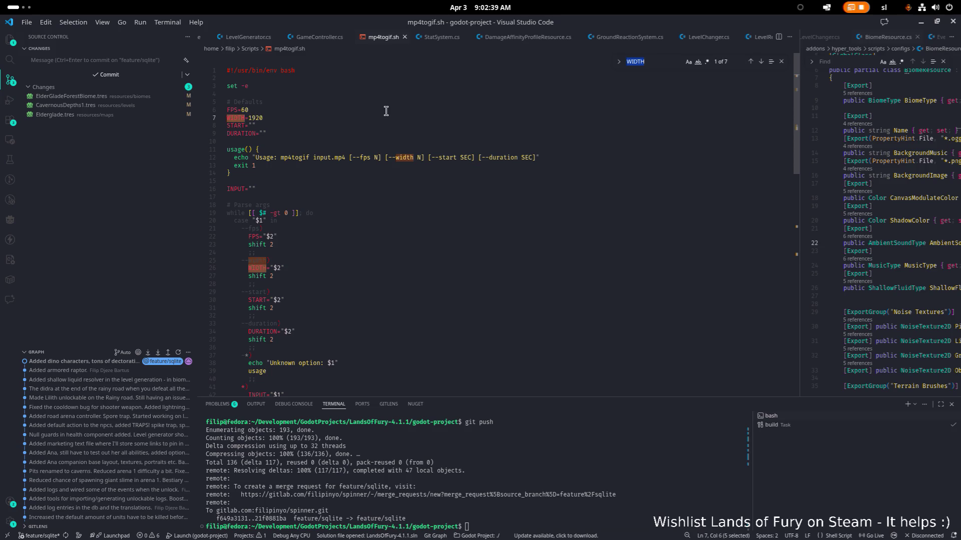
{"action": "key", "text": "Return"}
{"action": "key", "text": "Return"}
{"action": "key", "text": "Return"}
{"action": "key", "text": "Return"}
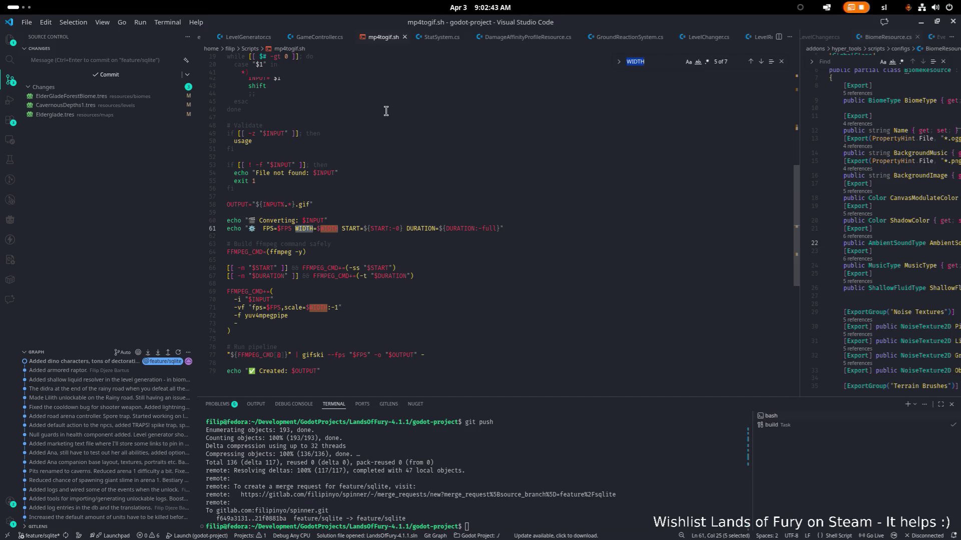
Switch back to Ptyxis and select the Trimmed folder terminal tab
{"action": "key", "text": "alt+Tab"}
{"action": "key", "text": "alt+Tab"}
{"action": "key", "text": "alt+shift+Tab"}
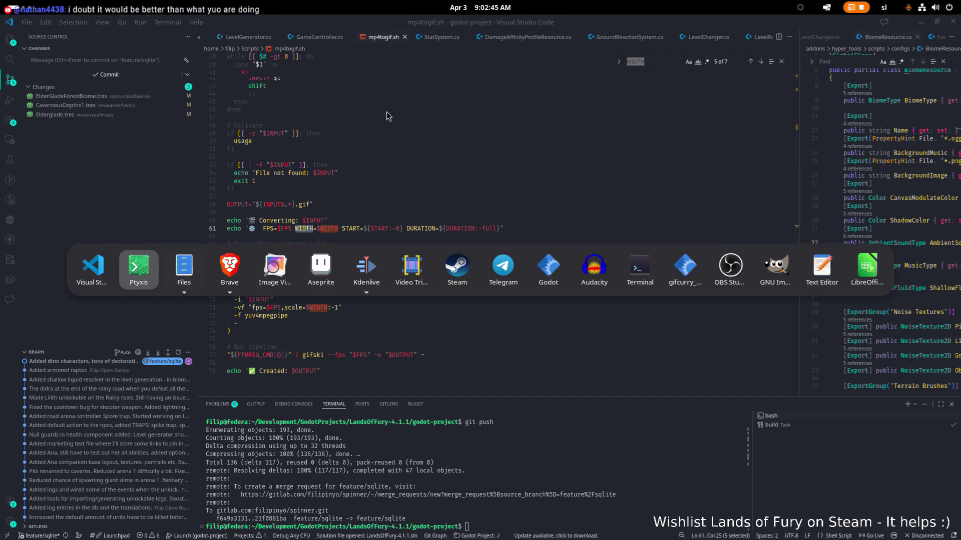
{"action": "left_click", "coordinate": [276, 47]}
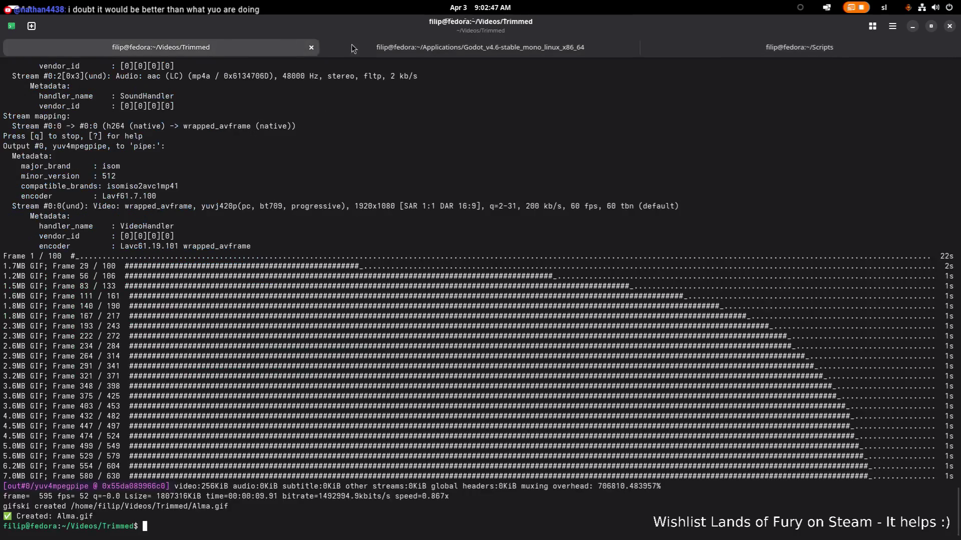
{"action": "scroll", "coordinate": [465, 193], "scroll_direction": "up", "scroll_amount": 1}
{"action": "scroll", "coordinate": [443, 201], "scroll_direction": "up", "scroll_amount": 7}
{"action": "scroll", "coordinate": [443, 201], "scroll_direction": "up", "scroll_amount": 4}
{"action": "scroll", "coordinate": [443, 201], "scroll_direction": "down", "scroll_amount": 10}
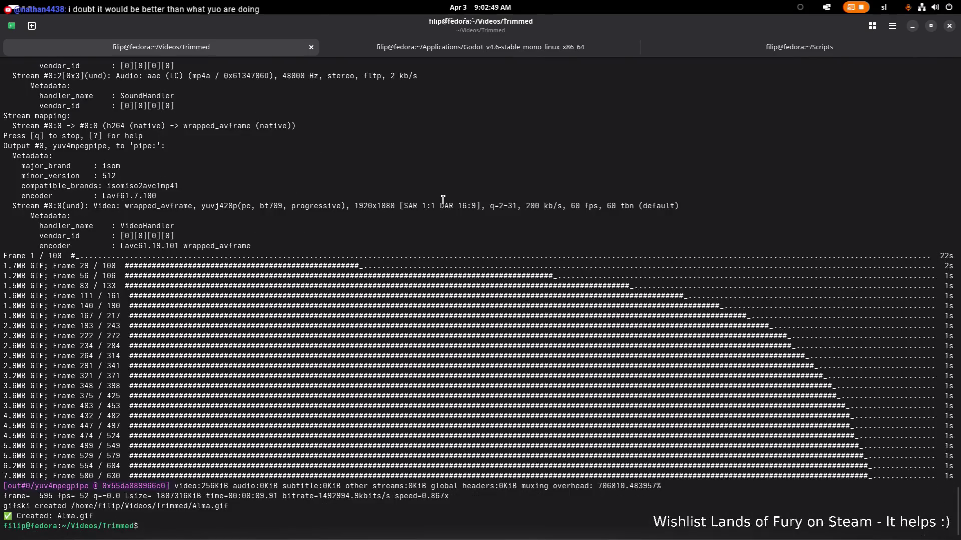
Rerun mp4togif.sh Alma.mp4 until Alma.gif is created, then switch to Files
{"action": "key", "text": "Up"}
{"action": "key", "text": "Return"}
{"action": "scroll", "coordinate": [443, 201], "scroll_direction": "up", "scroll_amount": 1}
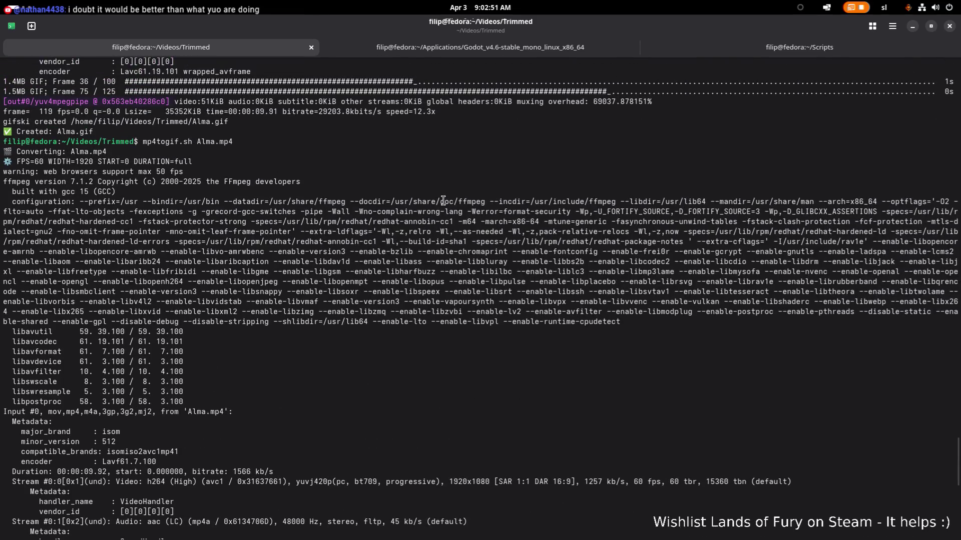
{"action": "scroll", "coordinate": [442, 201], "scroll_direction": "up", "scroll_amount": 2}
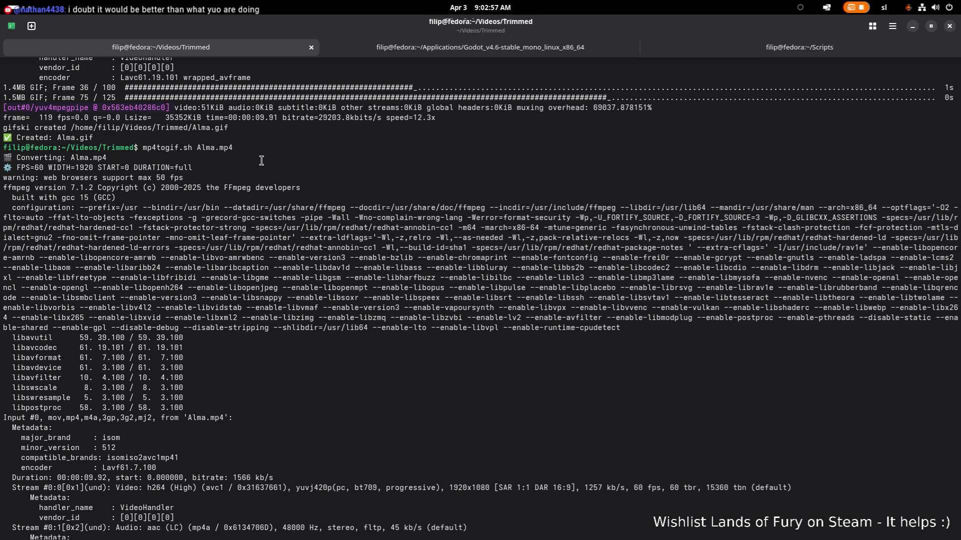
{"action": "scroll", "coordinate": [261, 160], "scroll_direction": "down", "scroll_amount": 15}
{"action": "key", "text": "super"}
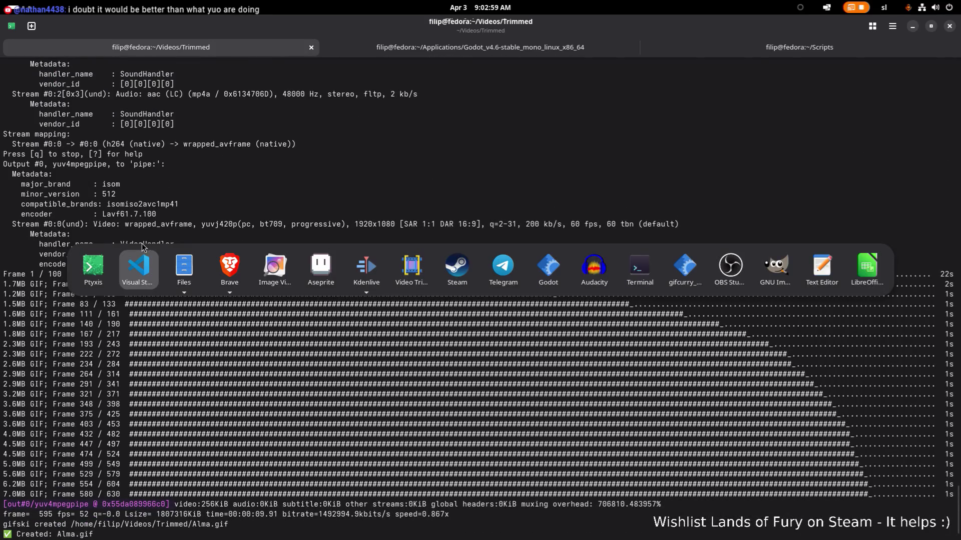
{"action": "left_click", "coordinate": [168, 267]}
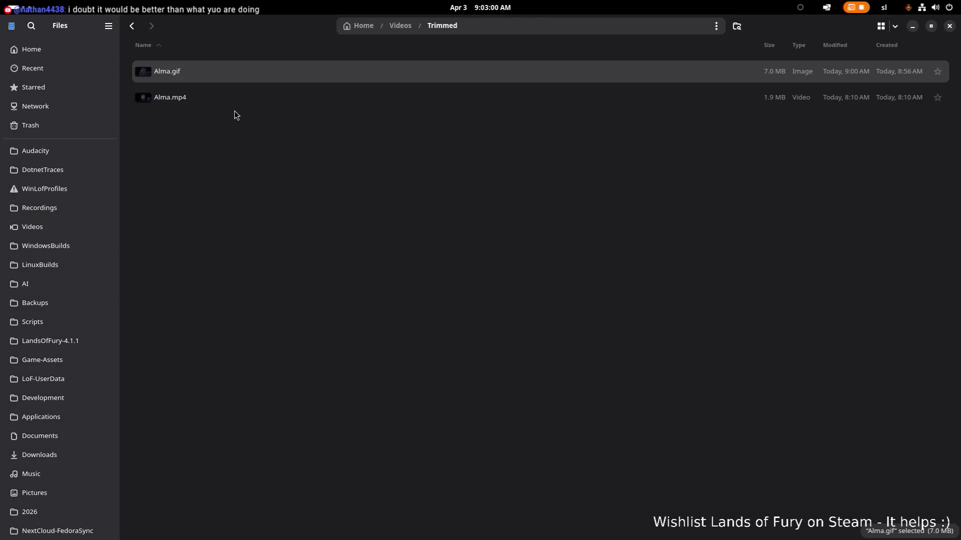
Check Alma.gif's Image Properties, confirming it is 960×540 pixels
{"action": "right_click", "coordinate": [252, 72]}
{"action": "left_click", "coordinate": [306, 302]}
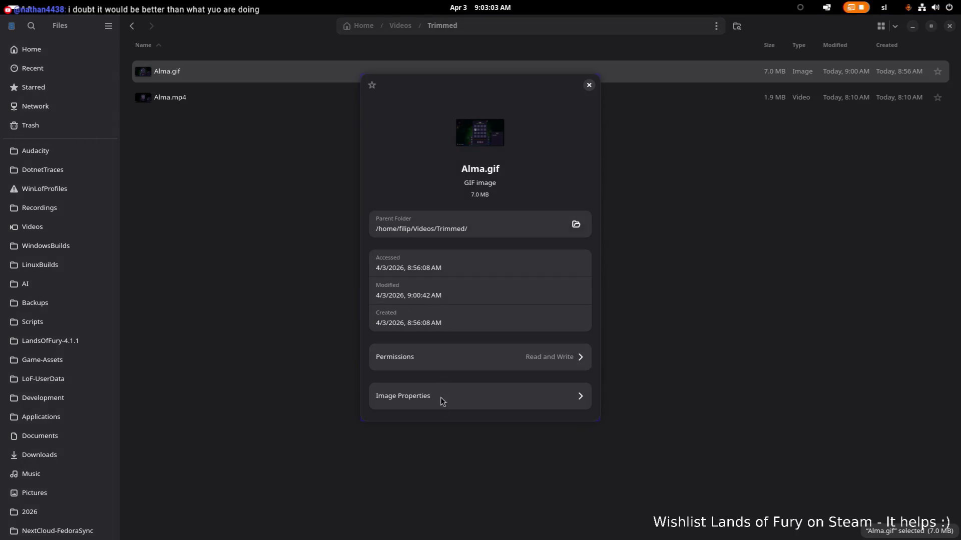
{"action": "left_click", "coordinate": [442, 398]}
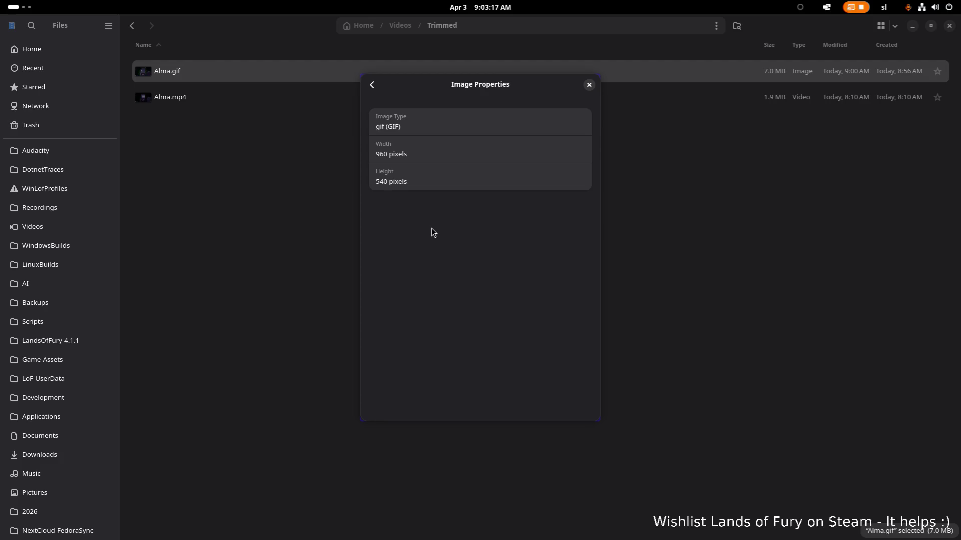
{"action": "left_click", "coordinate": [588, 85]}
Permanently delete Alma.gif so only Alma.mp4 remains in Trimmed
{"action": "left_click", "coordinate": [500, 95]}
{"action": "left_click", "coordinate": [511, 78]}
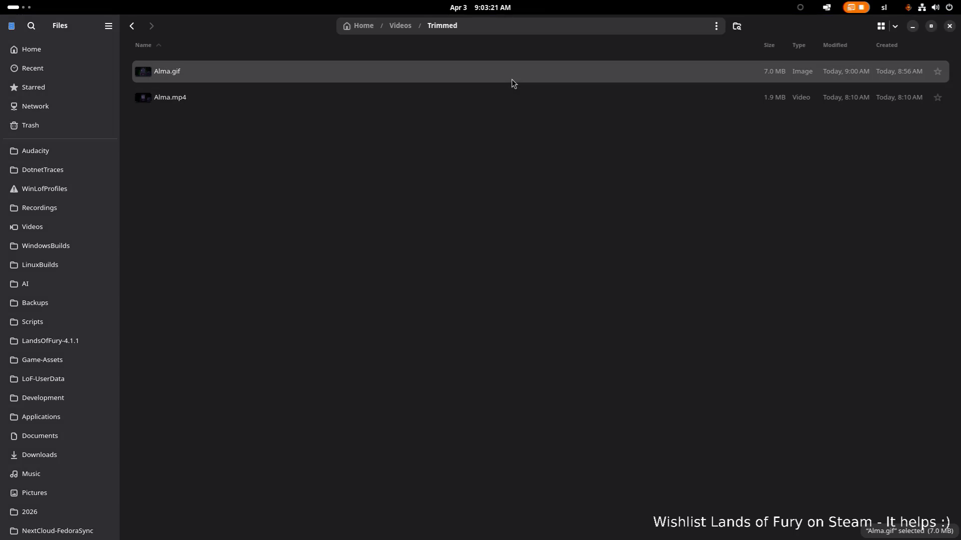
{"action": "key", "text": "shift+Delete"}
{"action": "key", "text": "Return"}
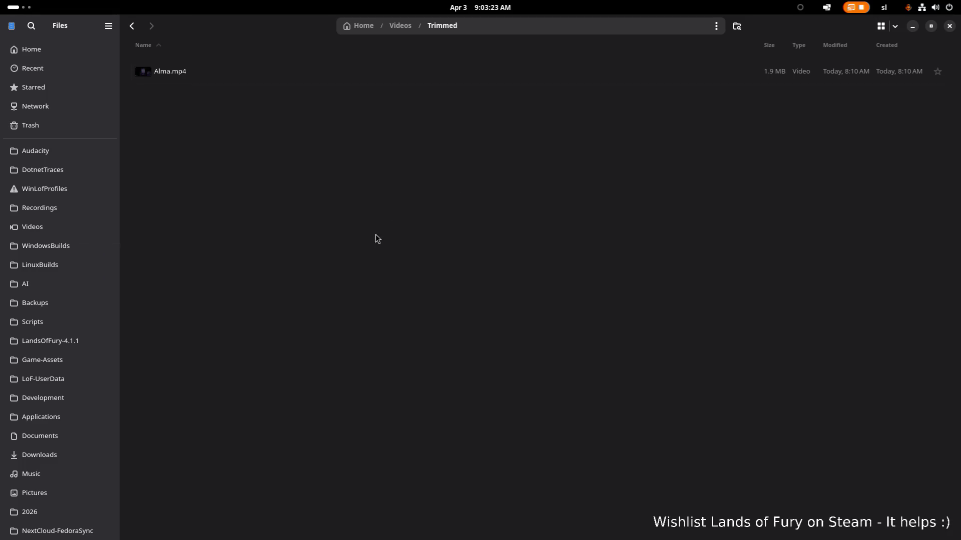
Review the Defaults block (FPS=60, WIDTH=1920) in mp4togif.sh in VS Code, then return to the terminal
{"action": "key", "text": "alt+Tab"}
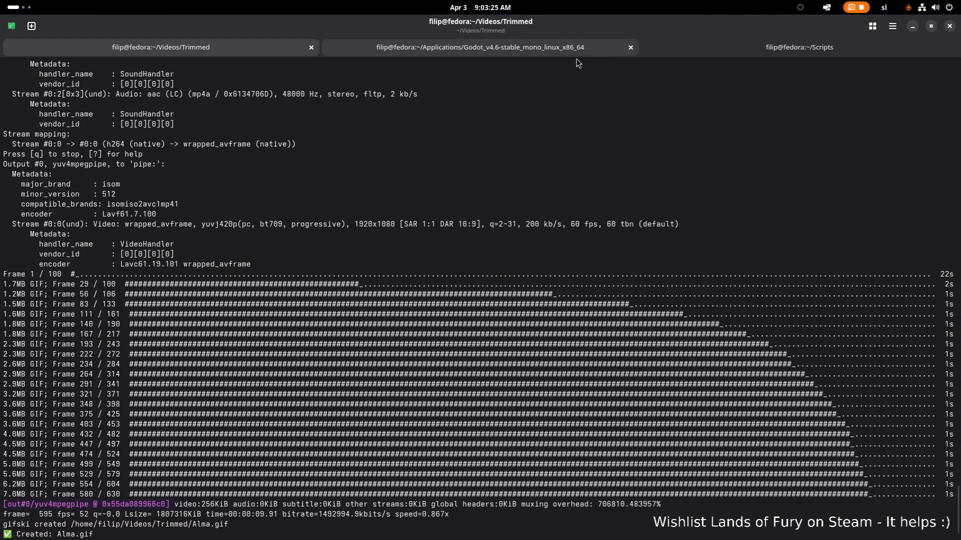
{"action": "key", "text": "alt+Tab"}
{"action": "key", "text": "Tab"}
{"action": "key", "text": "Tab"}
{"action": "scroll", "coordinate": [388, 129], "scroll_direction": "up", "scroll_amount": 3}
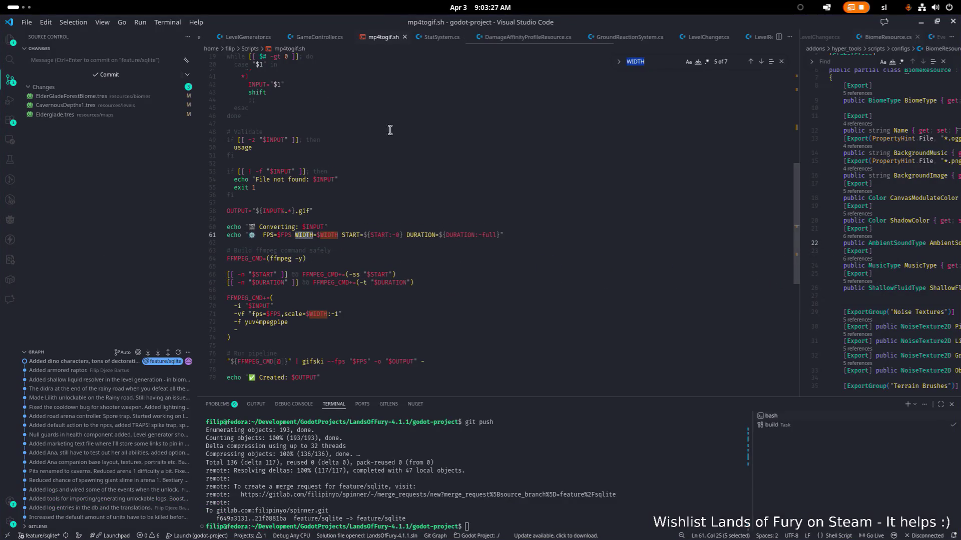
{"action": "scroll", "coordinate": [365, 189], "scroll_direction": "up", "scroll_amount": 4}
{"action": "scroll", "coordinate": [360, 192], "scroll_direction": "up", "scroll_amount": 6}
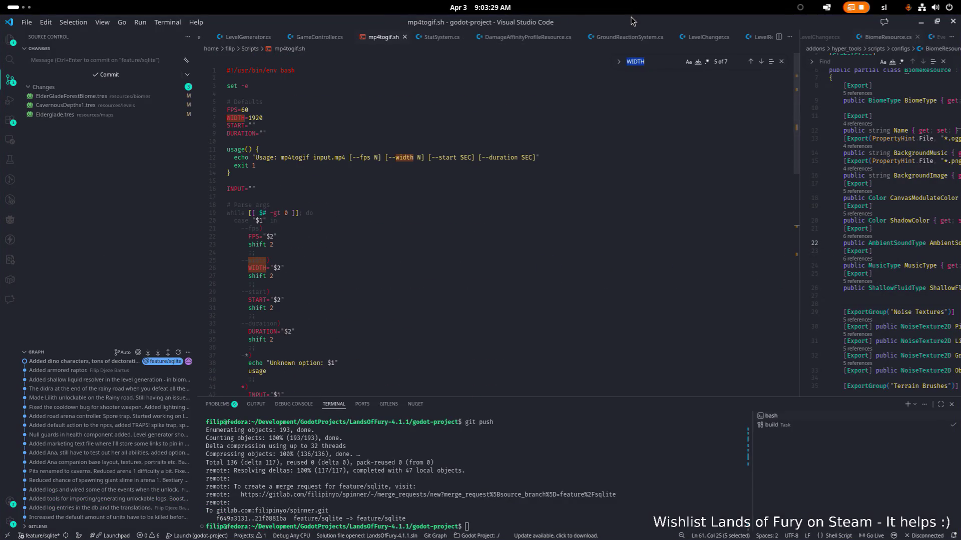
{"action": "key", "text": "alt+Tab"}
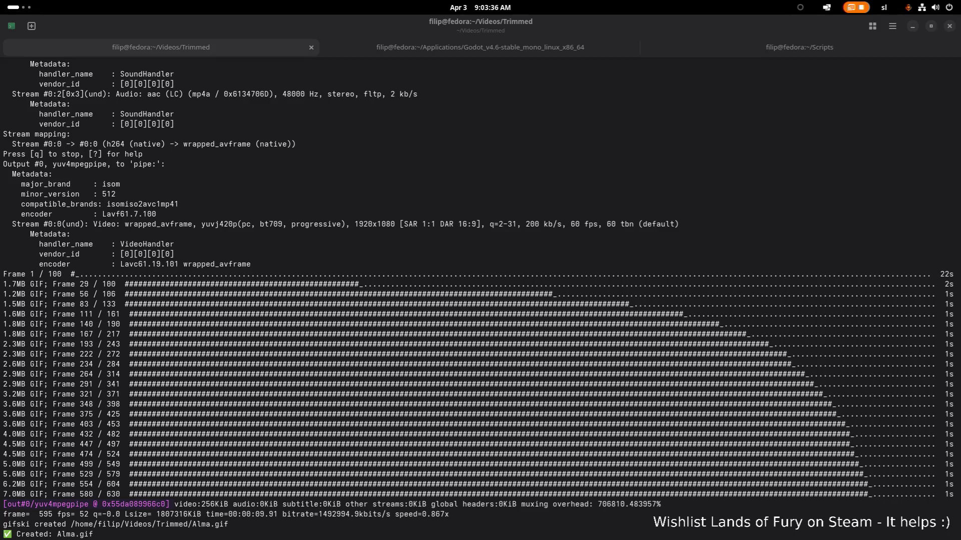
Rerun mp4togif.sh on Alma.mp4 at 1000 pixels wide, producing a 1000×563 Alma.gif
{"action": "left_click", "coordinate": [372, 195]}
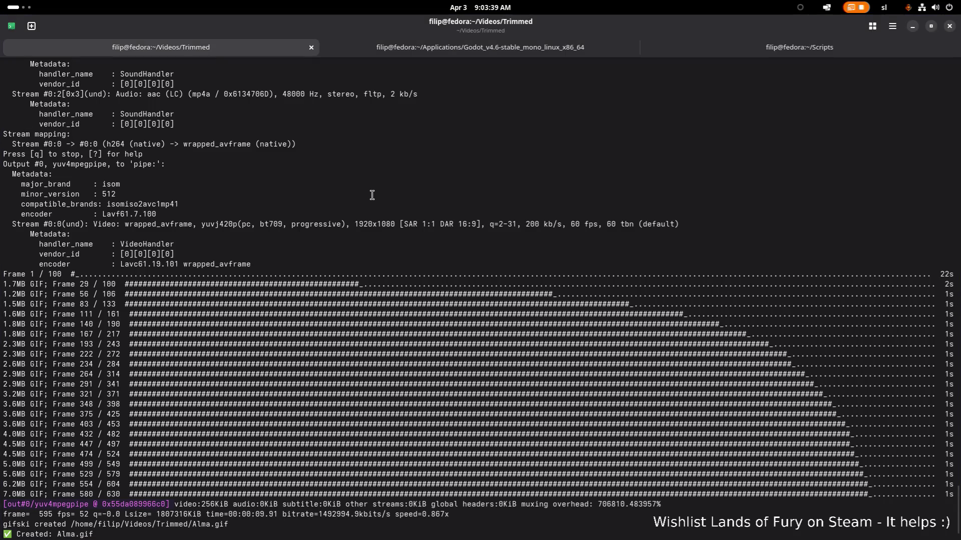
{"action": "key", "text": "Up"}
{"action": "key", "text": "Return"}
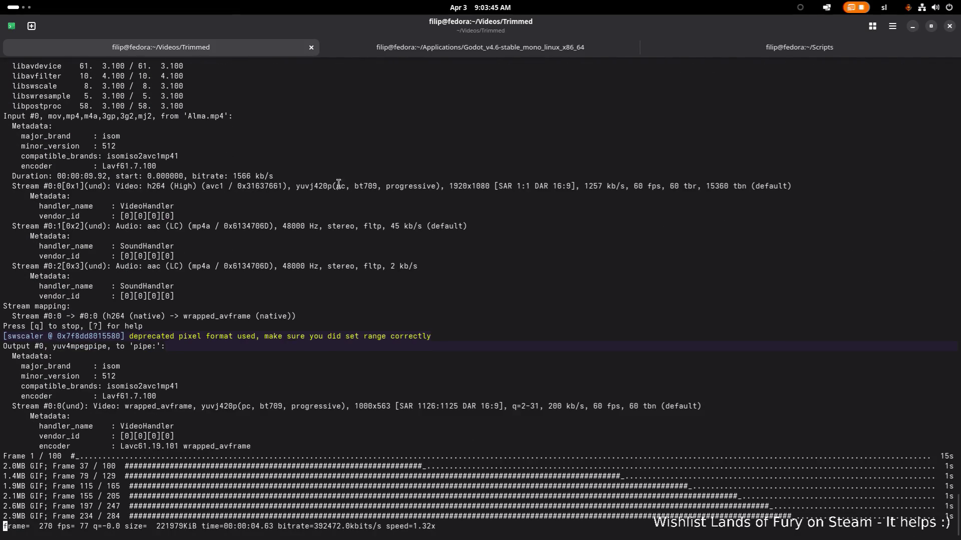
{"action": "scroll", "coordinate": [225, 316], "scroll_direction": "up", "scroll_amount": 2}
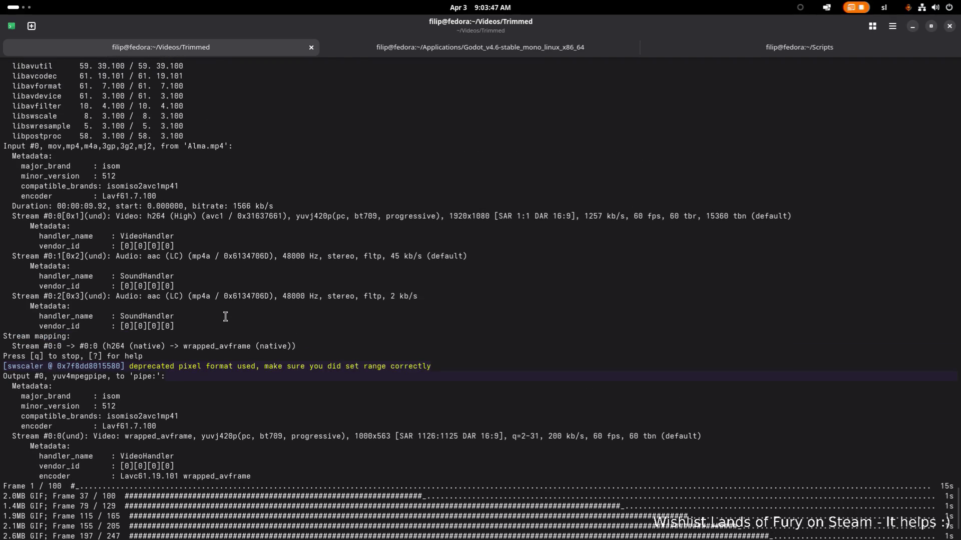
{"action": "scroll", "coordinate": [212, 345], "scroll_direction": "up", "scroll_amount": 3}
{"action": "scroll", "coordinate": [206, 349], "scroll_direction": "up", "scroll_amount": 5}
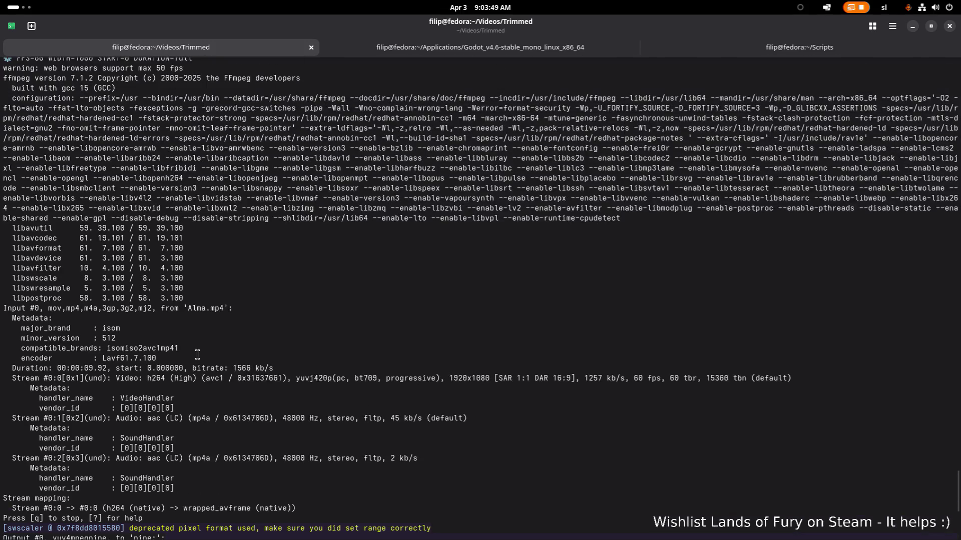
{"action": "scroll", "coordinate": [198, 354], "scroll_direction": "up", "scroll_amount": 5}
{"action": "scroll", "coordinate": [198, 355], "scroll_direction": "down", "scroll_amount": 1}
{"action": "scroll", "coordinate": [151, 210], "scroll_direction": "down", "scroll_amount": 19}
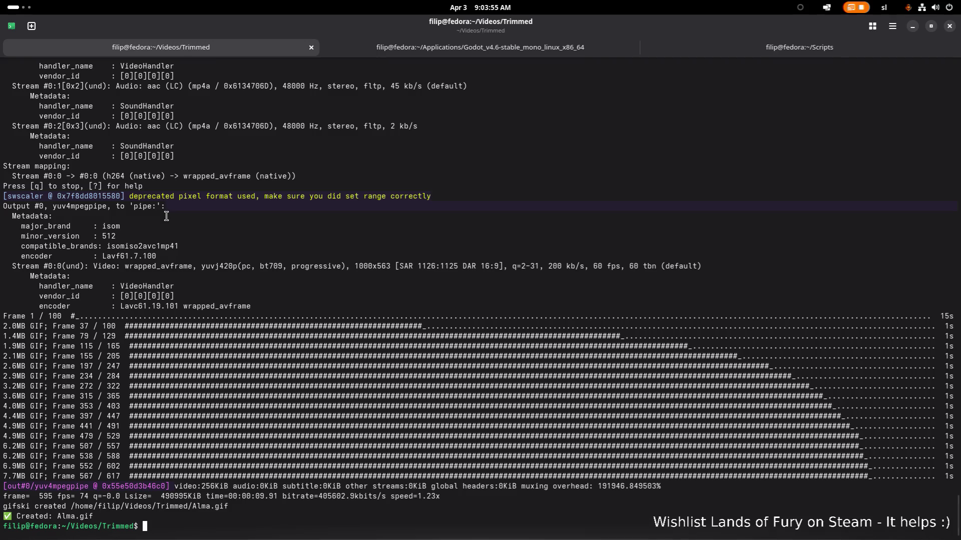
{"action": "key", "text": "alt+Tab"}
{"action": "key", "text": "alt+Tab"}
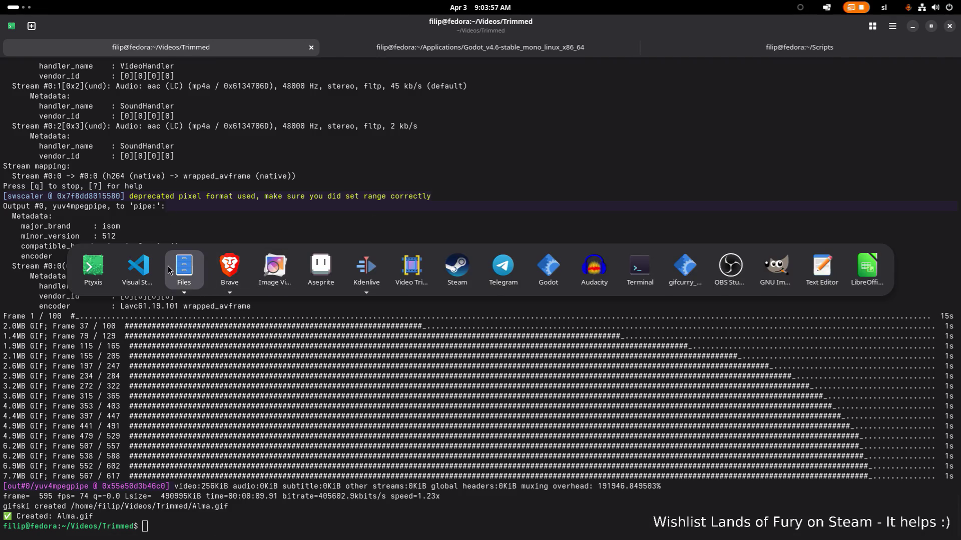
Check Alma.gif's Image Properties showing 1000 by 563 pixels and 7.9 MB
{"action": "right_click", "coordinate": [265, 75]}
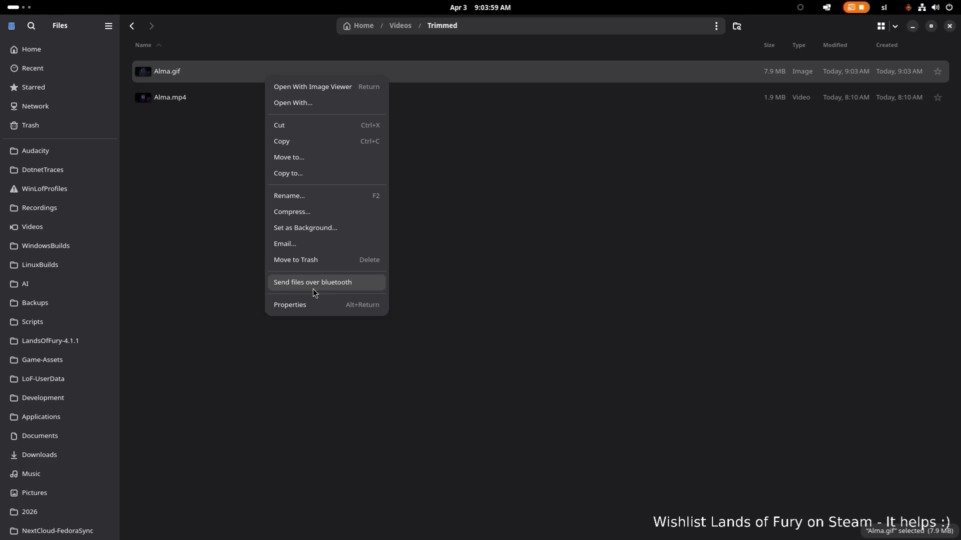
{"action": "left_click", "coordinate": [311, 300]}
{"action": "left_click", "coordinate": [462, 390]}
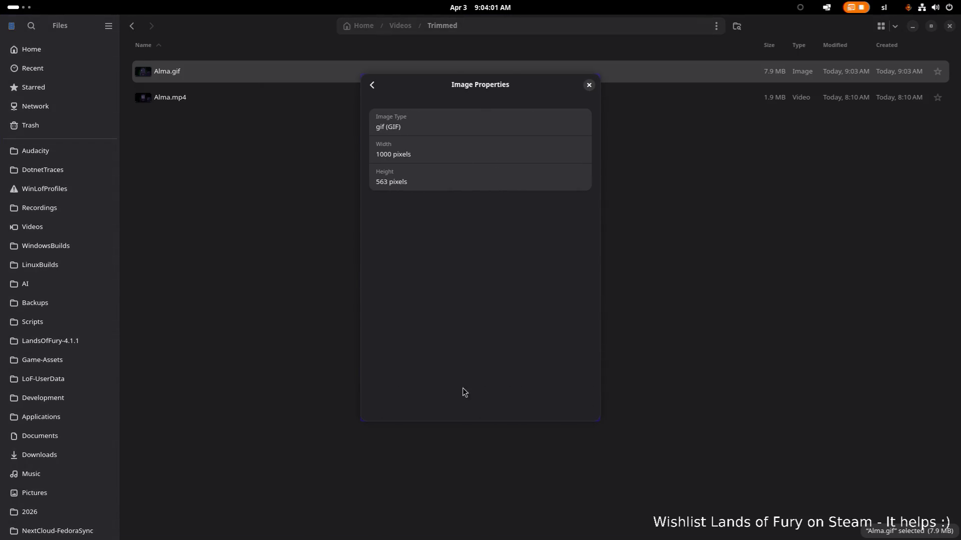
{"action": "left_click", "coordinate": [589, 85]}
Preview the Alma.gif animation maximized in Image Viewer, then close it
{"action": "double_click", "coordinate": [462, 71]}
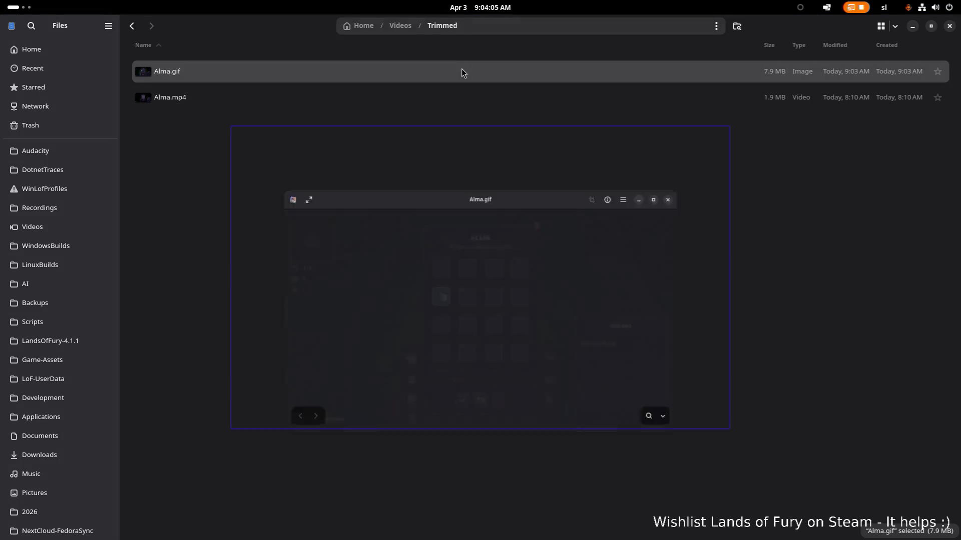
{"action": "left_click", "coordinate": [699, 137]}
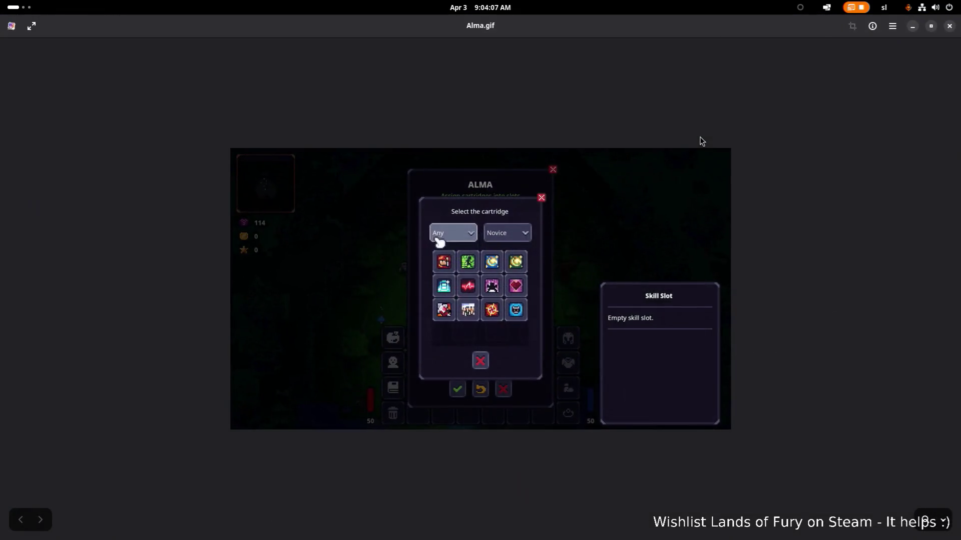
{"action": "left_click", "coordinate": [894, 26]}
{"action": "left_click", "coordinate": [650, 133]}
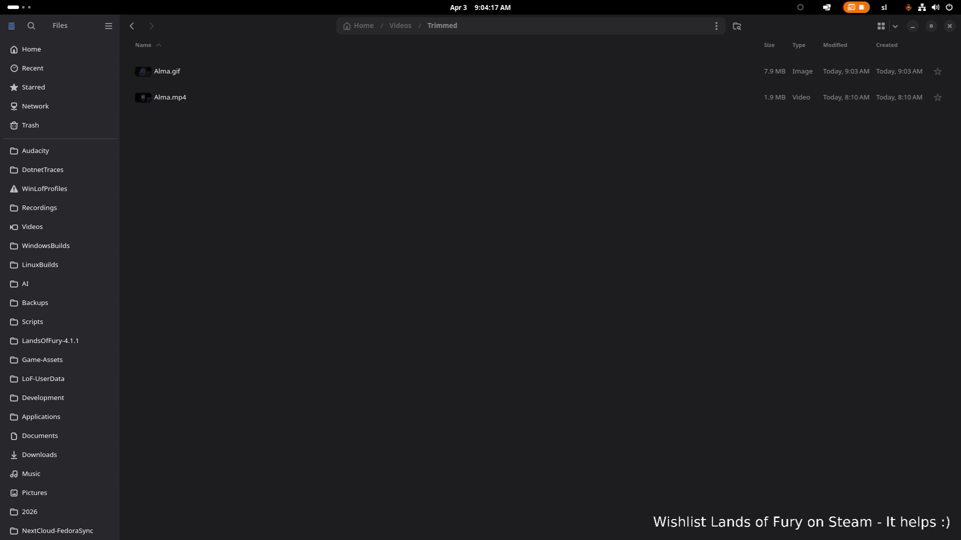
Start another mp4togif.sh run on Alma.mp4 at 1280 by 720 in the terminal
{"action": "key", "text": "alt+Tab"}
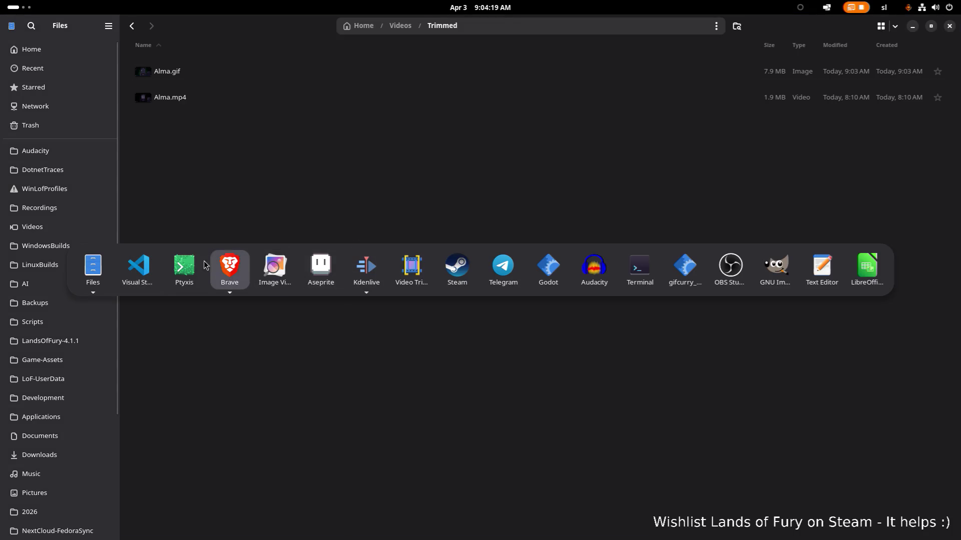
{"action": "key", "text": "Up"}
{"action": "key", "text": "Return"}
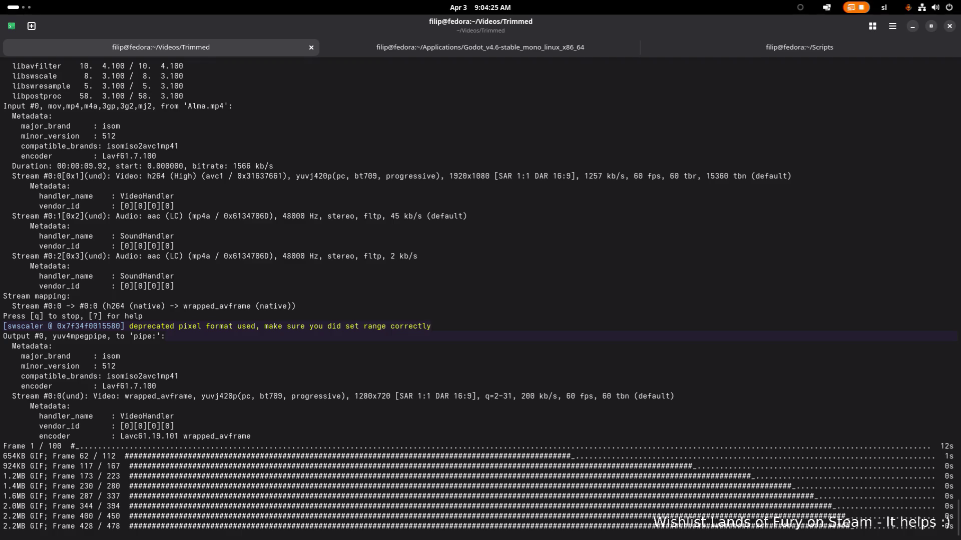
Switch to the Brave window with the Steamworks store editor
{"action": "key", "text": "alt+Tab"}
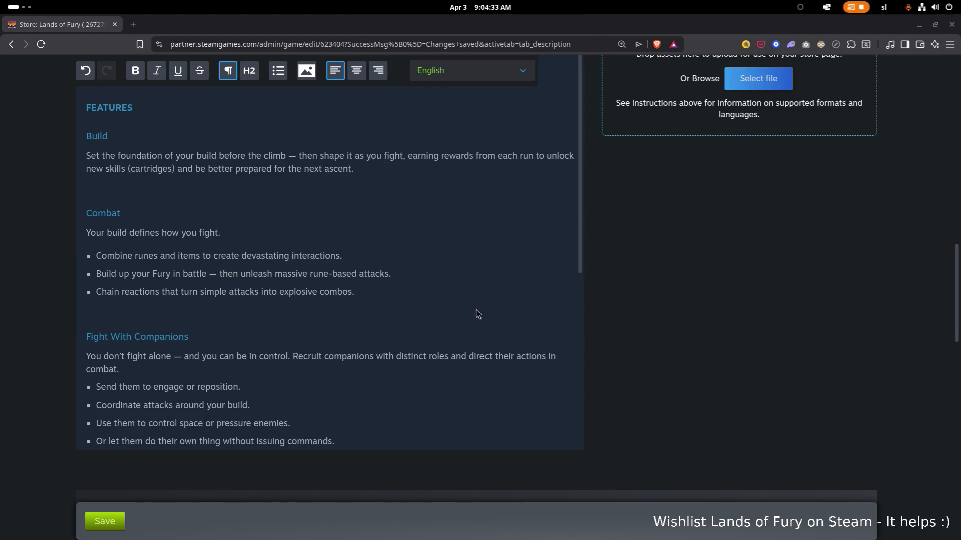
Bring the Files Trimmed window forward from the dock's Files window previews
{"action": "key", "text": "alt+Tab"}
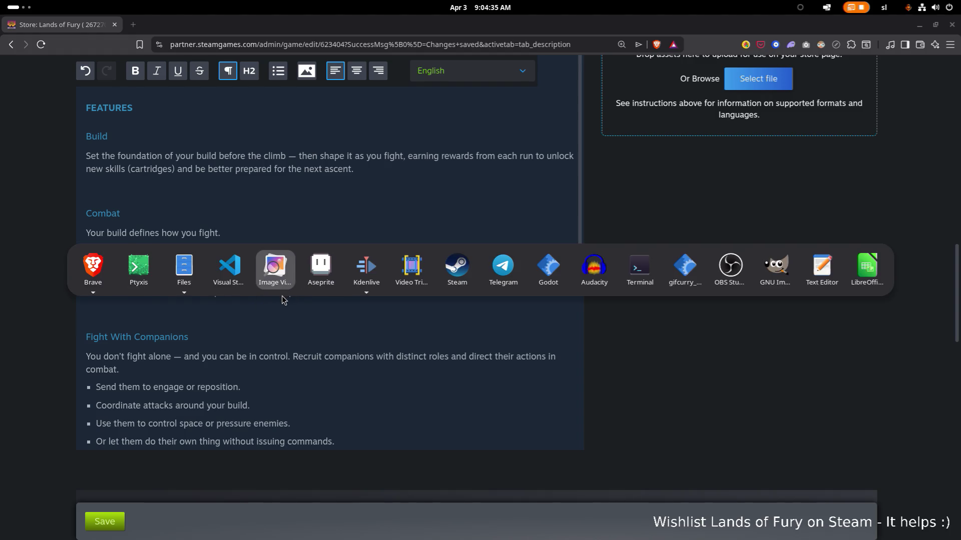
{"action": "left_click", "coordinate": [230, 273]}
{"action": "key", "text": "super"}
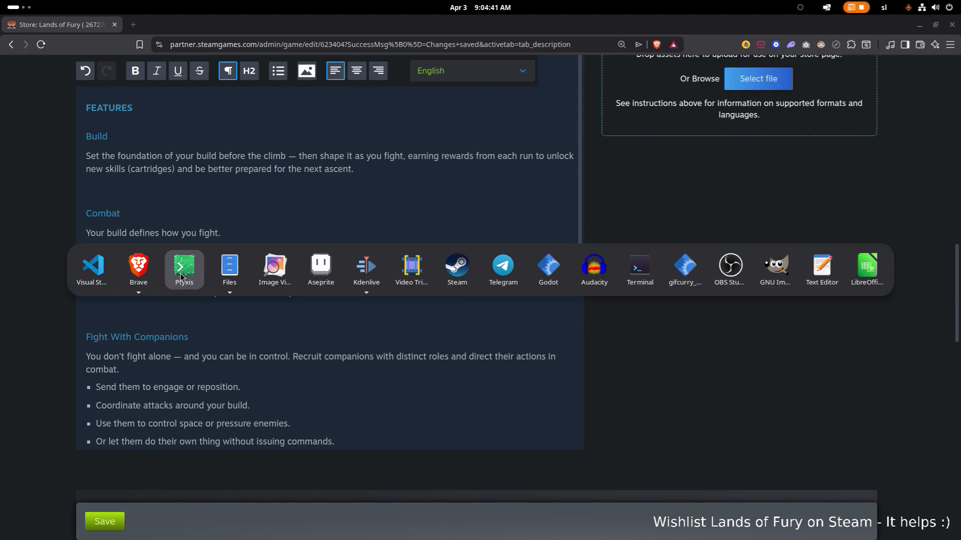
{"action": "left_click", "coordinate": [232, 271]}
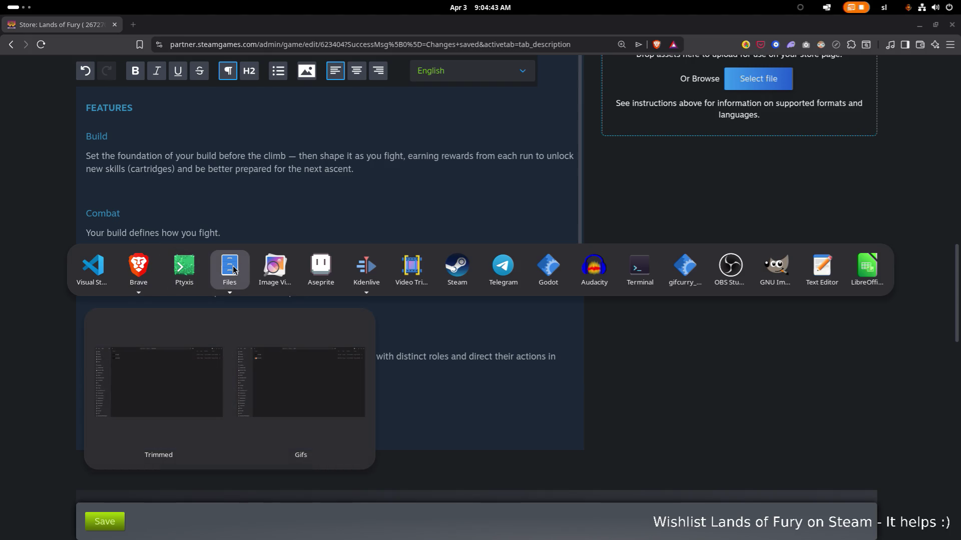
{"action": "left_click", "coordinate": [231, 270]}
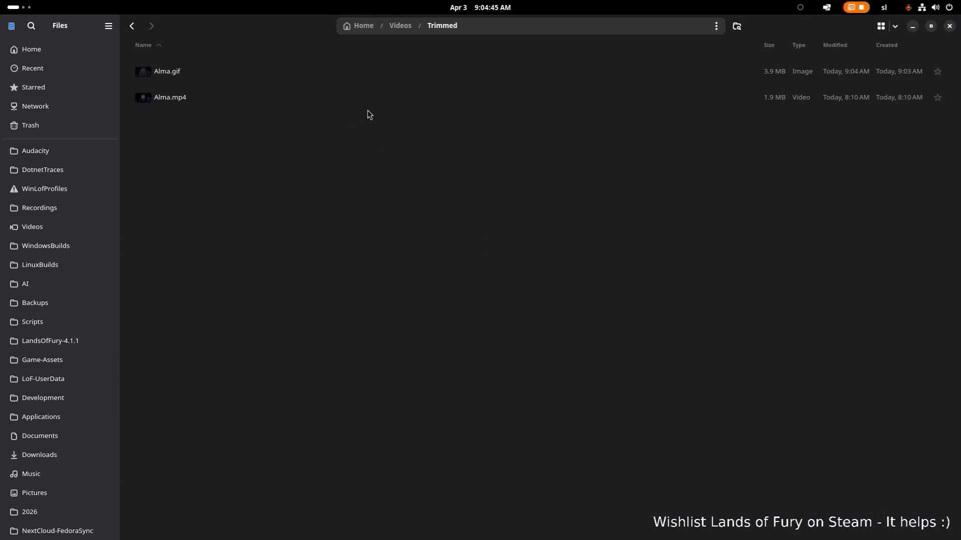
Check Alma.gif's Image Properties confirming it is 640 by 360 pixels
{"action": "right_click", "coordinate": [366, 70]}
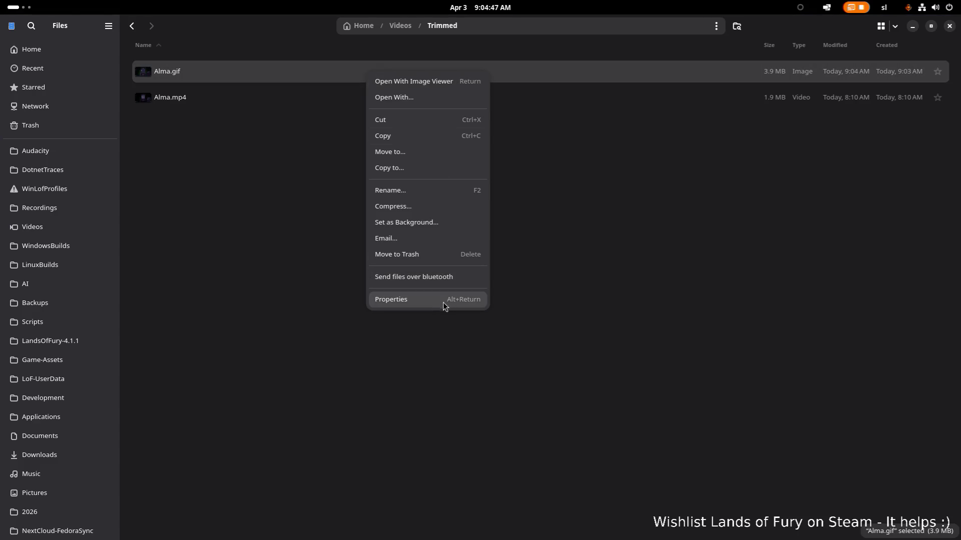
{"action": "left_click", "coordinate": [445, 300]}
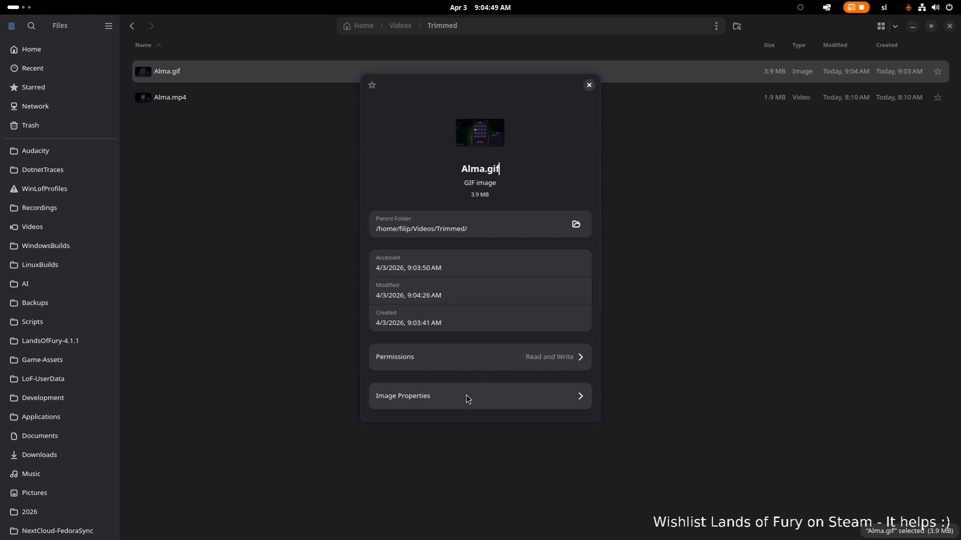
{"action": "left_click", "coordinate": [467, 396]}
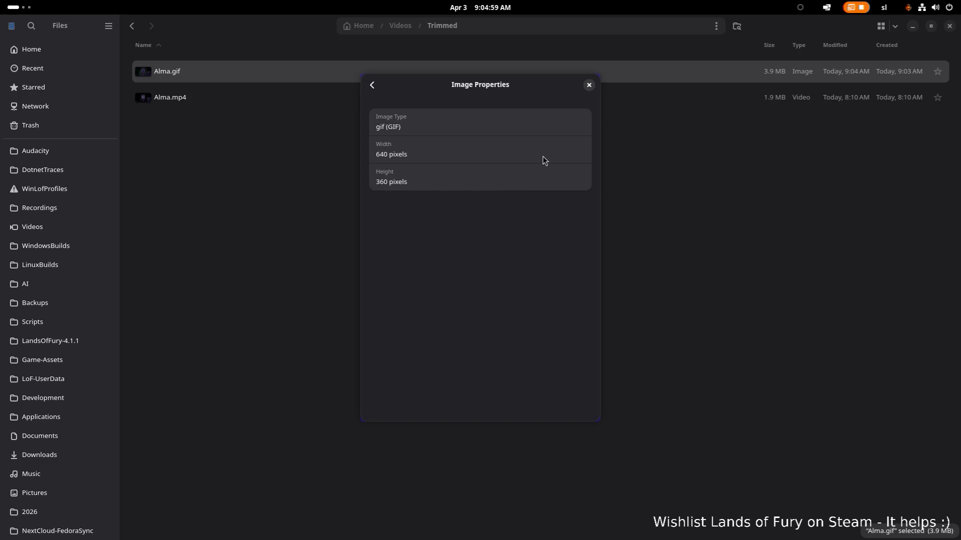
{"action": "left_click", "coordinate": [589, 85]}
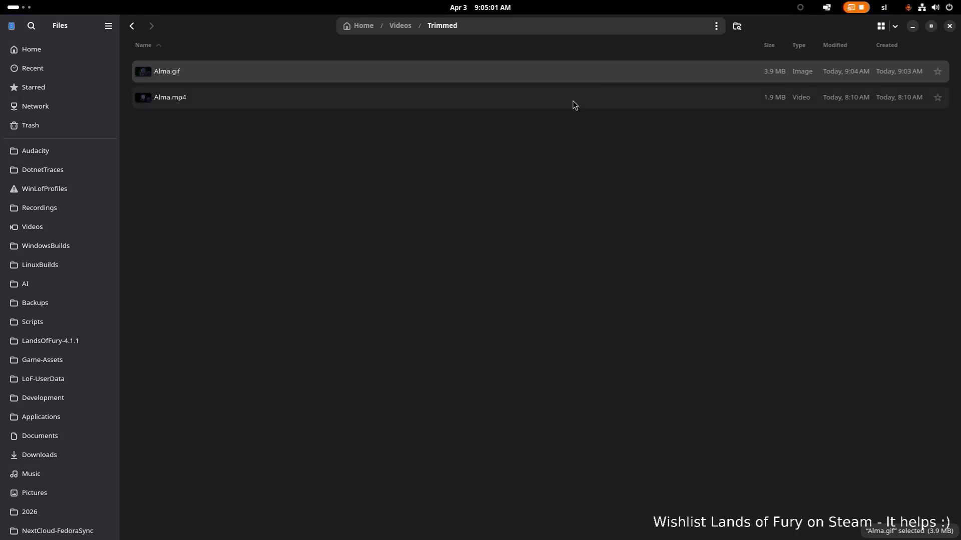
{"action": "left_click", "coordinate": [461, 163]}
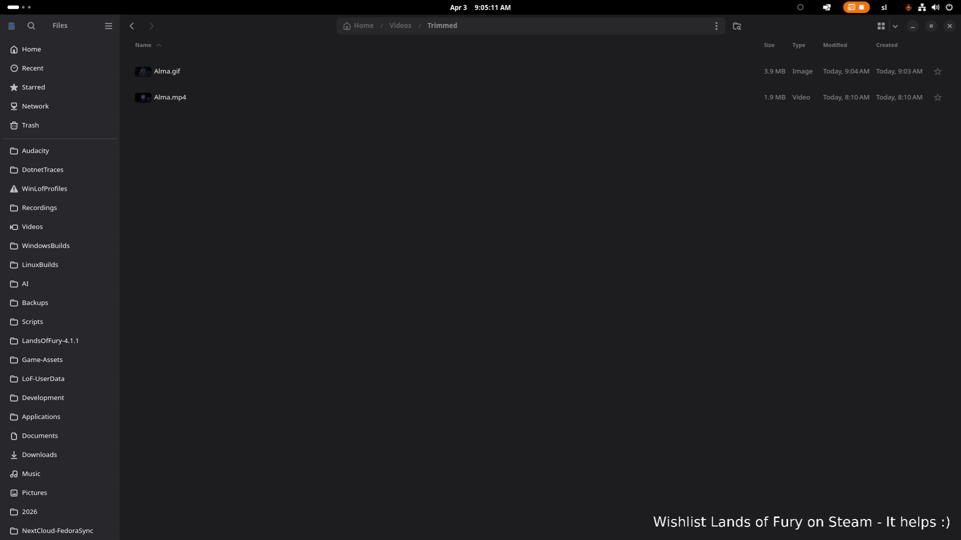
Permanently delete the 3.9 MB Alma.gif so only Alma.mp4 remains, then return to the terminal
{"action": "left_click", "coordinate": [269, 73]}
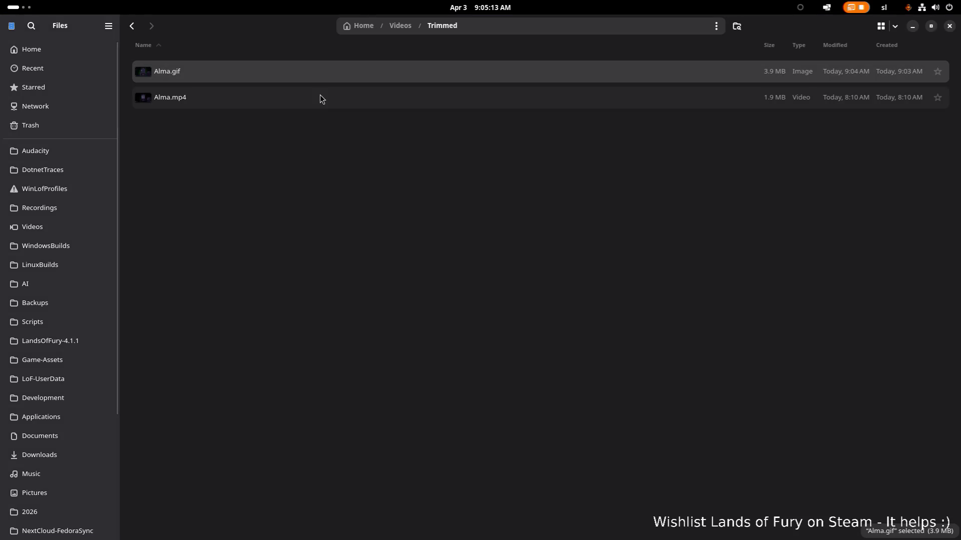
{"action": "key", "text": "shift+Delete"}
{"action": "key", "text": "Tab"}
{"action": "key", "text": "Return"}
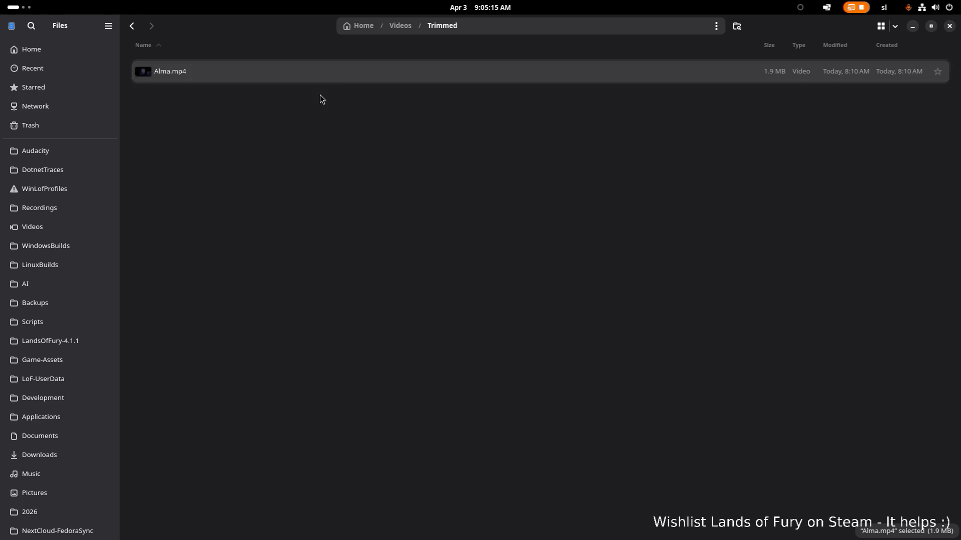
{"action": "key", "text": "alt+Tab"}
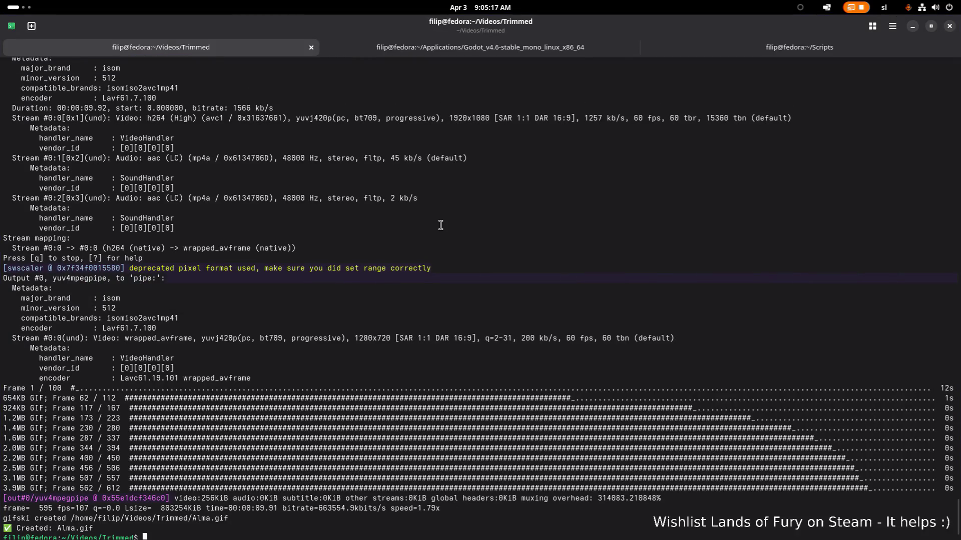
Rerun mp4togif.sh on Alma.mp4 to recreate Alma.gif, then hide the terminal
{"action": "key", "text": "Return"}
{"action": "key", "text": "Up"}
{"action": "key", "text": "Return"}
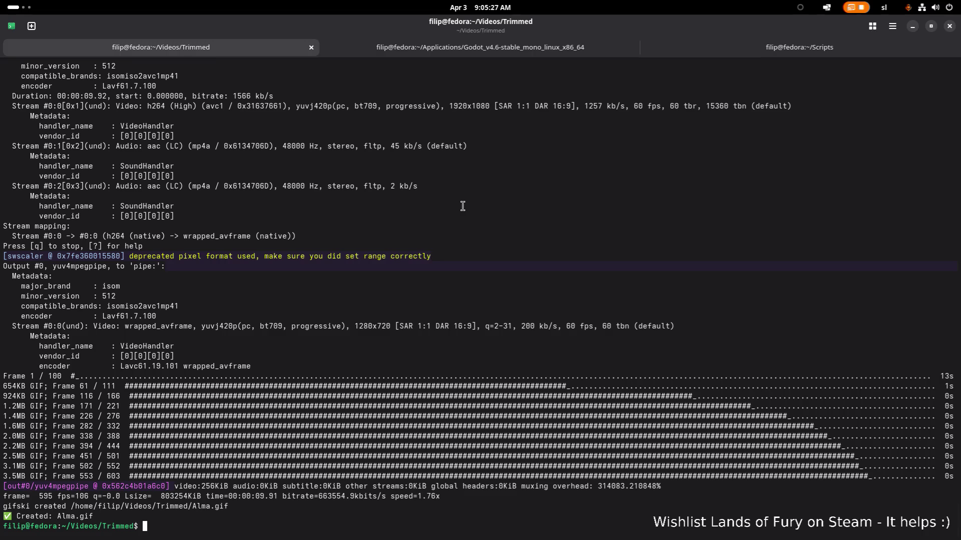
{"action": "left_click", "coordinate": [913, 27]}
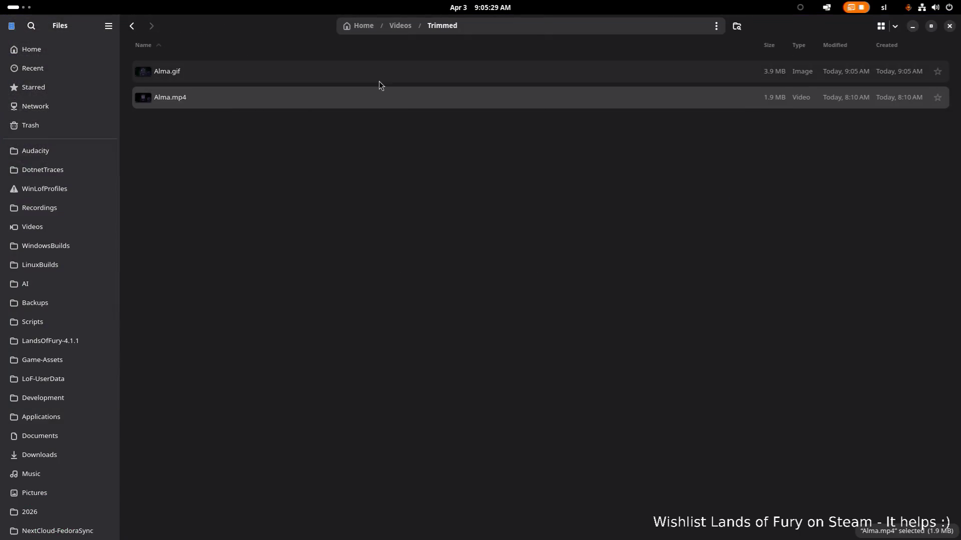
Check the regenerated Alma.gif's dimensions in its Image Properties
{"action": "left_click", "coordinate": [383, 73]}
{"action": "right_click", "coordinate": [392, 69]}
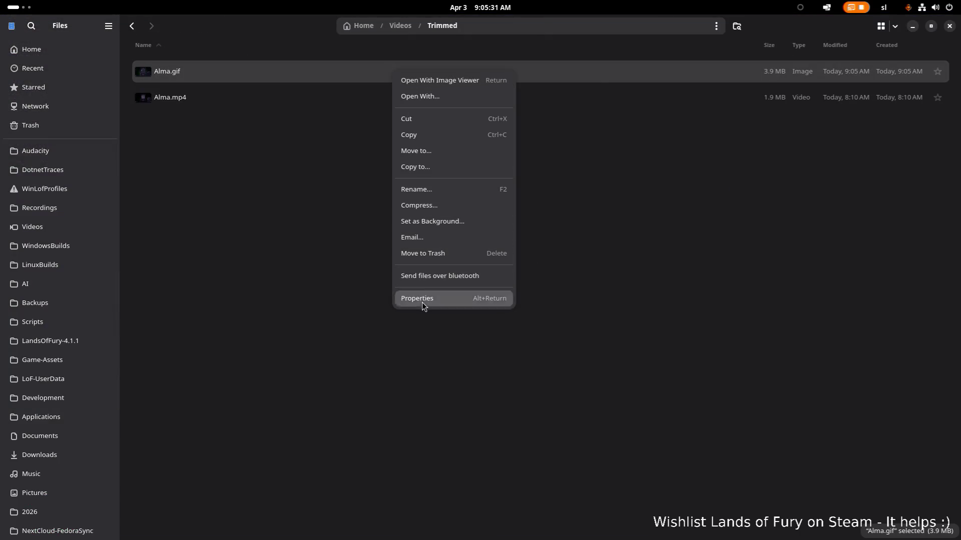
{"action": "left_click", "coordinate": [422, 299]}
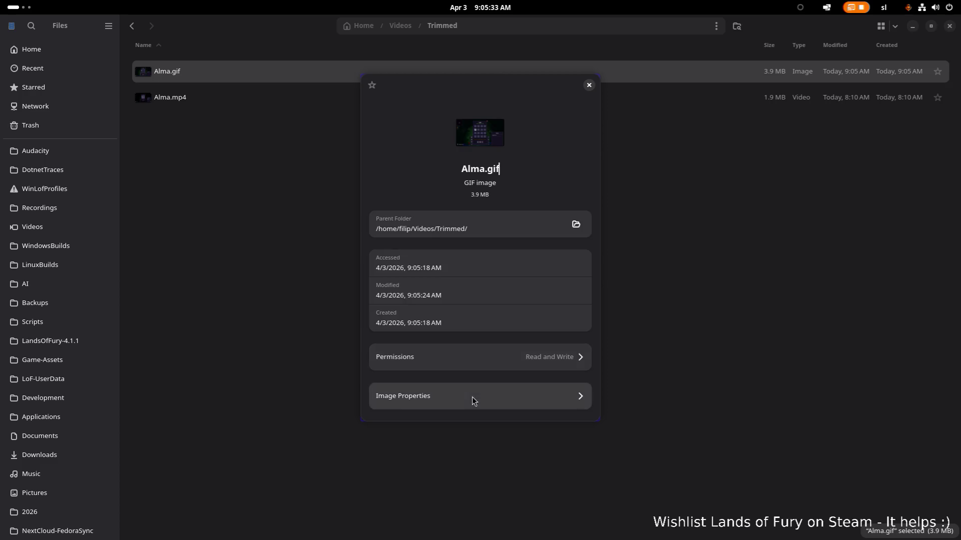
{"action": "left_click", "coordinate": [472, 397]}
{"action": "left_click", "coordinate": [589, 85]}
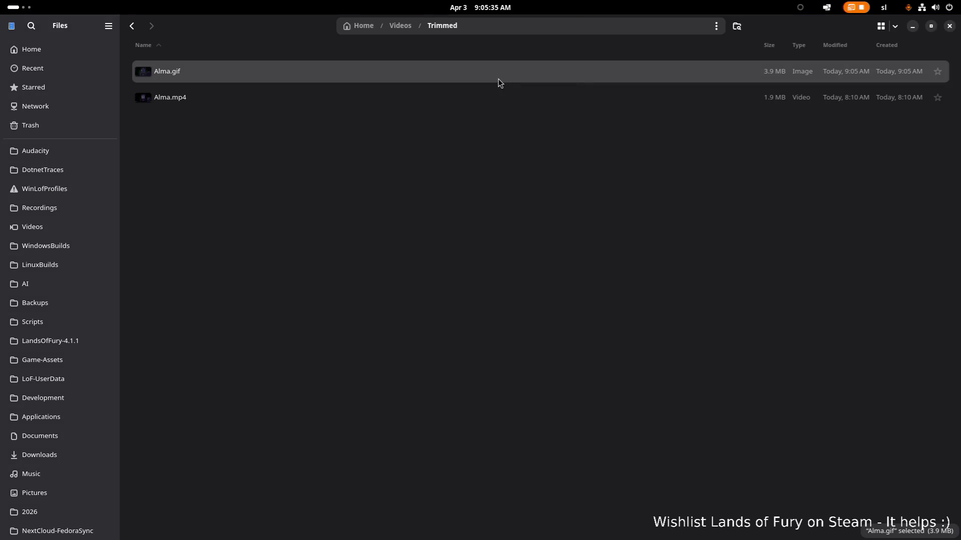
Watch the Alma.gif animation maximized in Image Viewer, then close it
{"action": "double_click", "coordinate": [498, 79]}
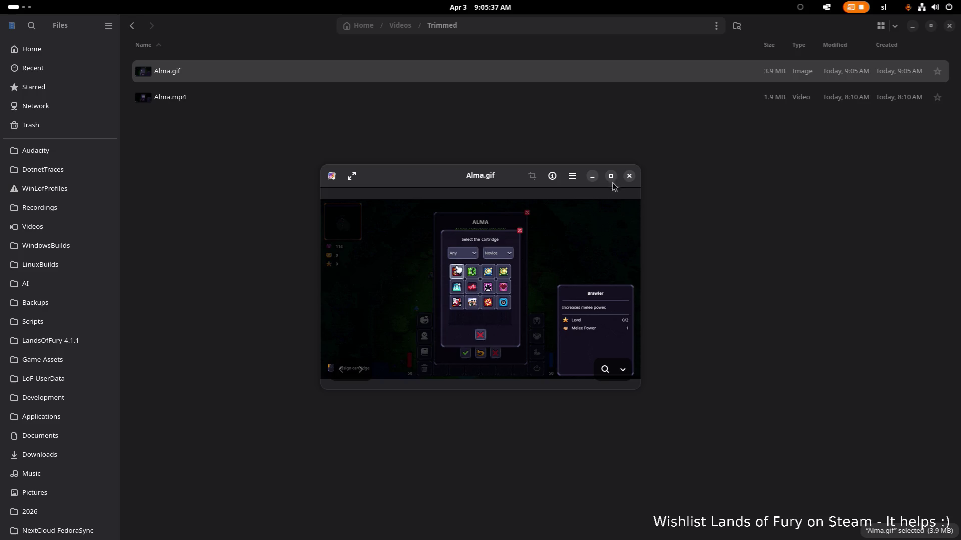
{"action": "left_click", "coordinate": [610, 178]}
{"action": "left_click", "coordinate": [948, 26]}
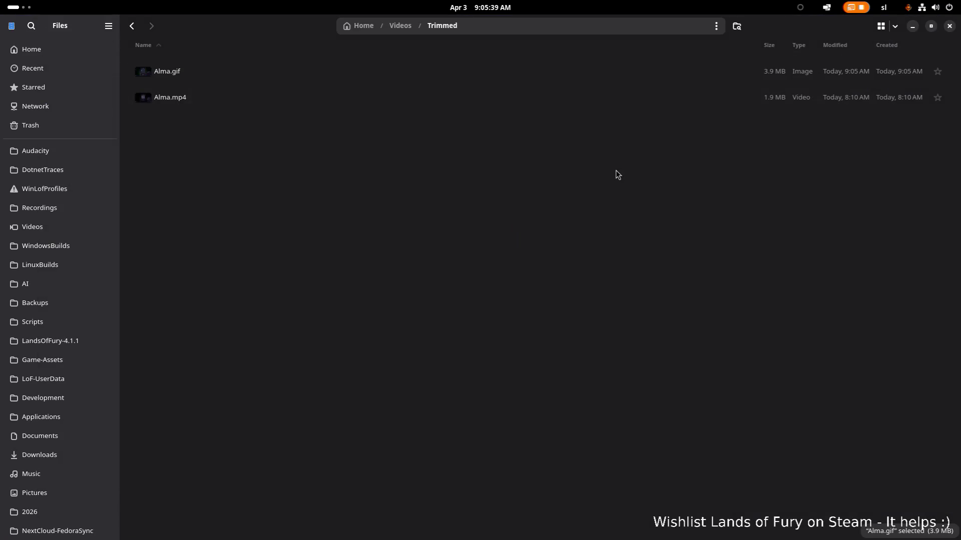
{"action": "key", "text": "alt+Tab"}
{"action": "key", "text": "Escape"}
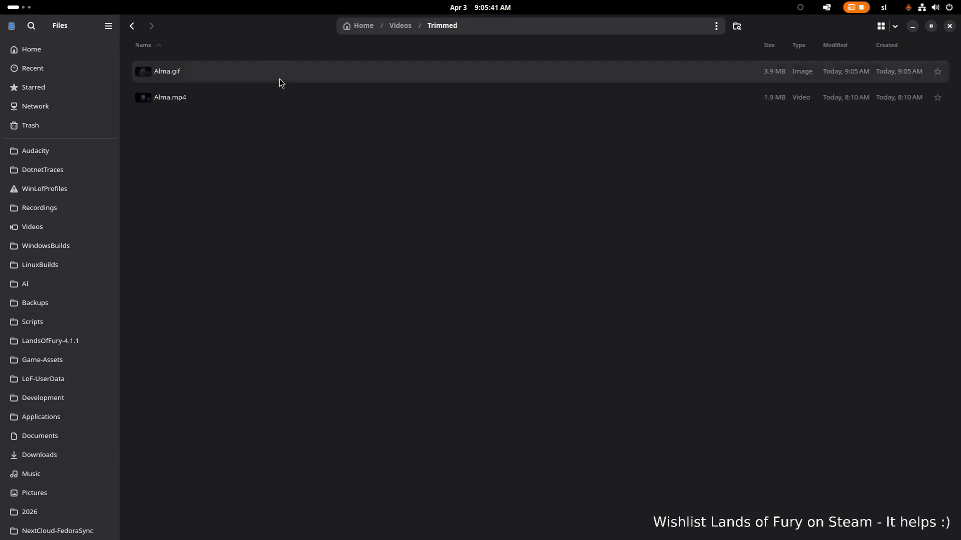
Permanently delete Alma.gif so only Alma.mp4 remains in Trimmed
{"action": "left_click", "coordinate": [295, 96]}
{"action": "left_click", "coordinate": [304, 81]}
{"action": "key", "text": "shift+Delete"}
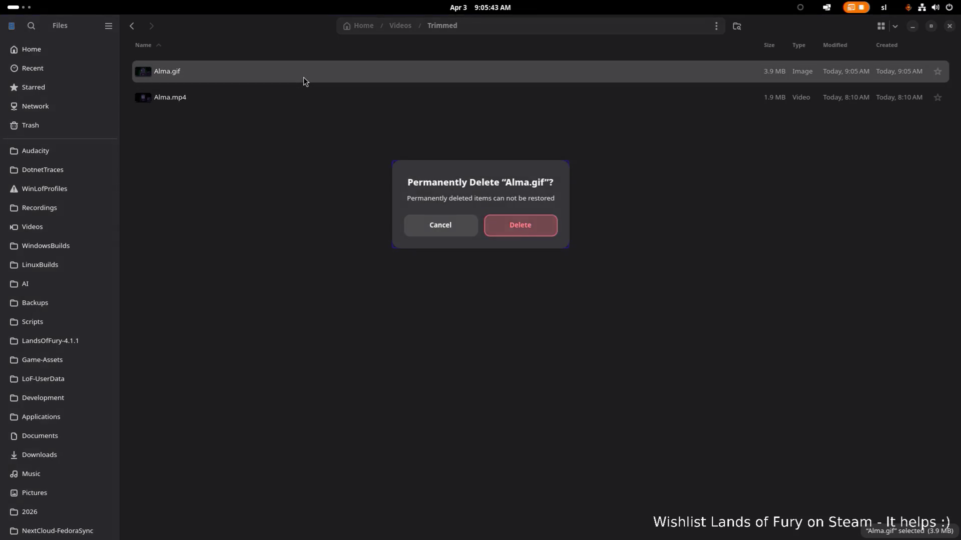
{"action": "key", "text": "Return"}
{"action": "key", "text": "alt+Tab"}
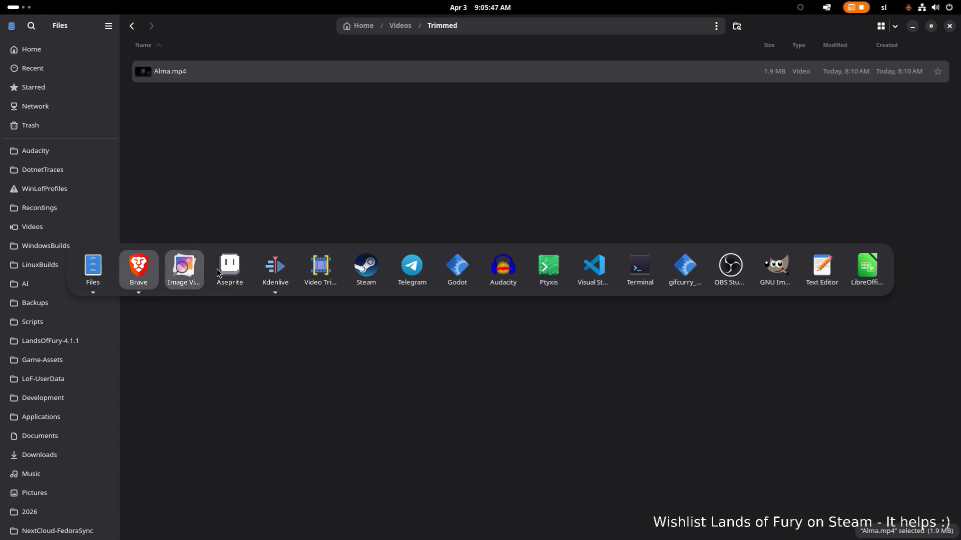
{"action": "key", "text": "Escape"}
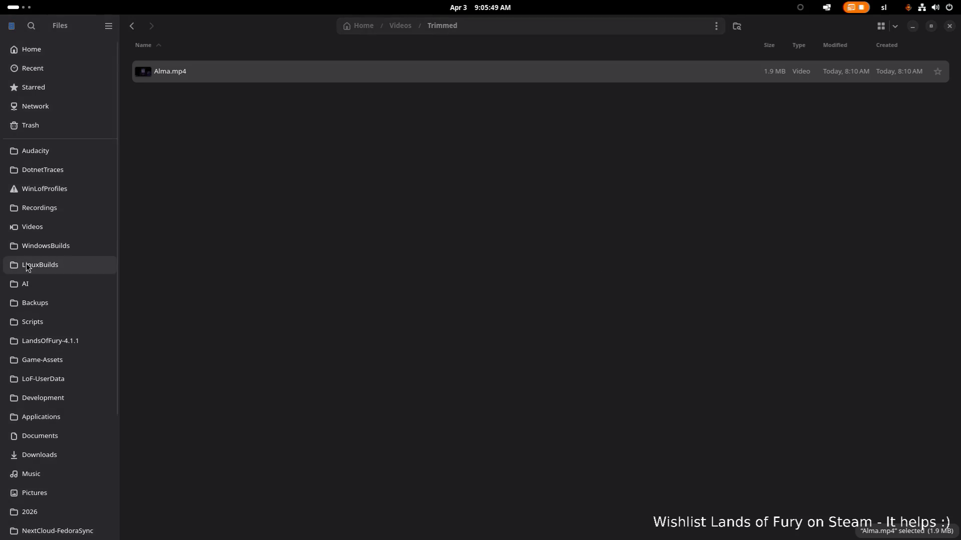
{"action": "scroll", "coordinate": [60, 268], "scroll_direction": "down", "scroll_amount": 1}
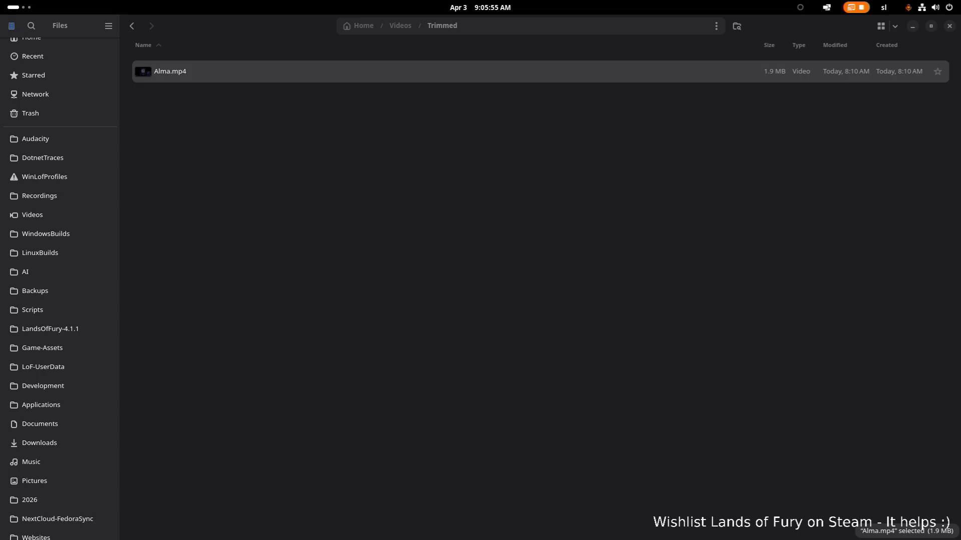
Launch Ptyxis from the dash and rerun mp4togif.sh on Alma.mp4 at 1000 width
{"action": "key", "text": "super"}
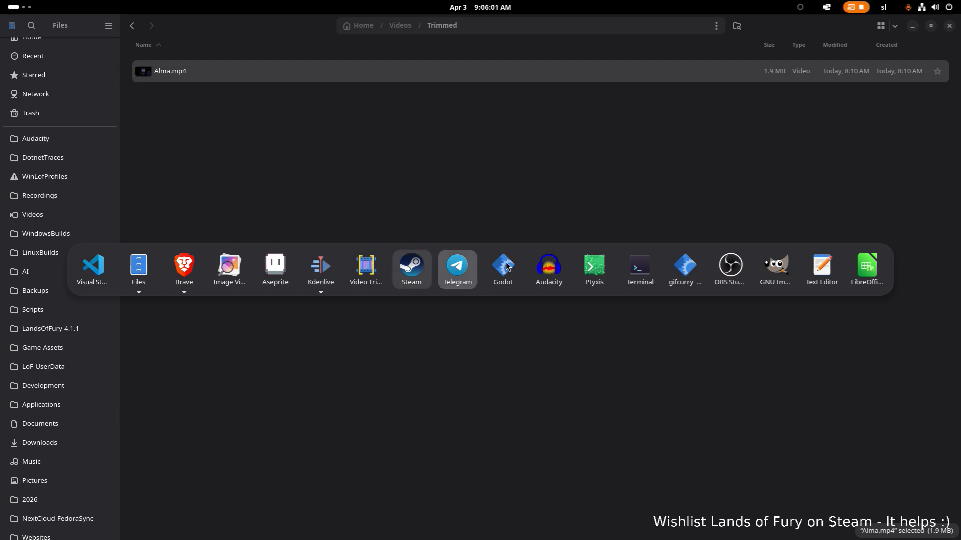
{"action": "left_click", "coordinate": [594, 267]}
{"action": "key", "text": "Up"}
{"action": "key", "text": "Return"}
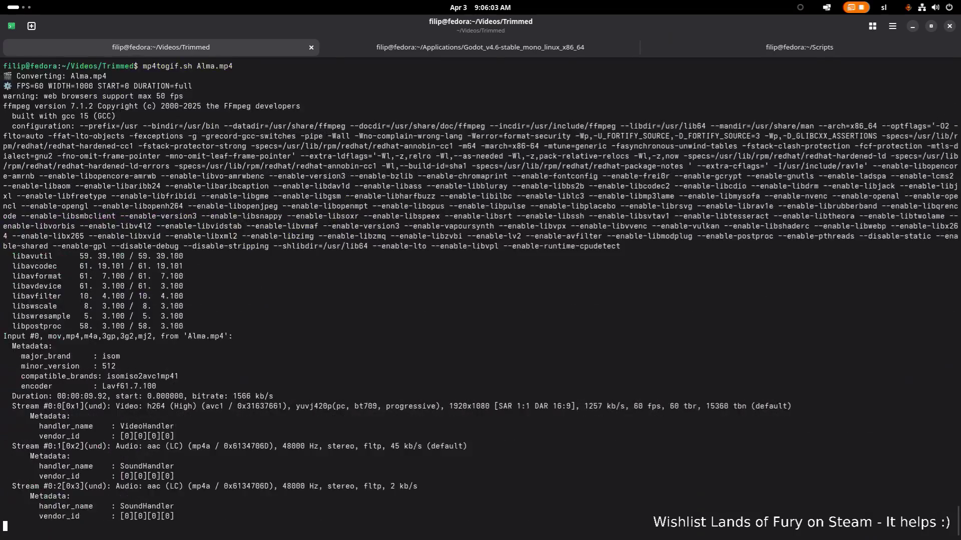
{"action": "scroll", "coordinate": [475, 271], "scroll_direction": "up", "scroll_amount": 5}
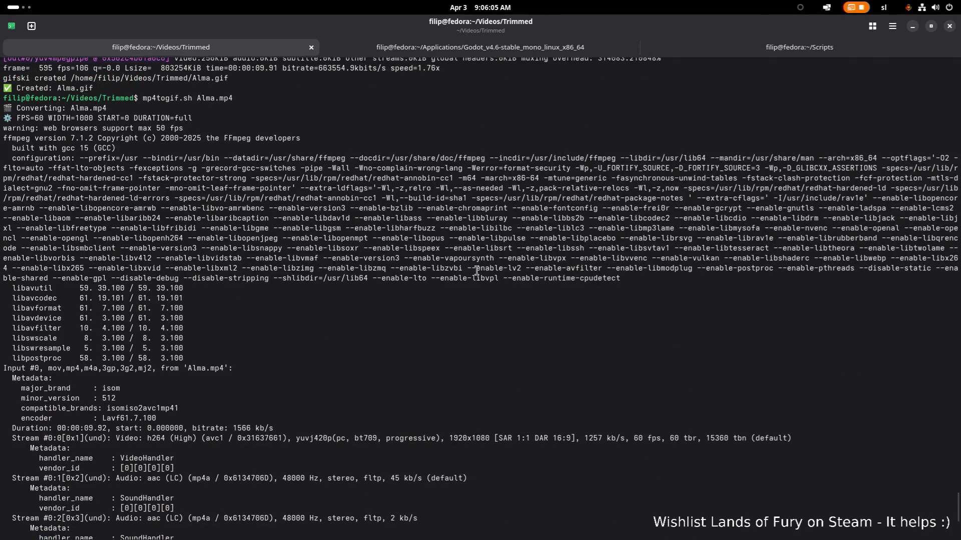
{"action": "scroll", "coordinate": [476, 271], "scroll_direction": "down", "scroll_amount": 6}
{"action": "scroll", "coordinate": [476, 271], "scroll_direction": "up", "scroll_amount": 7}
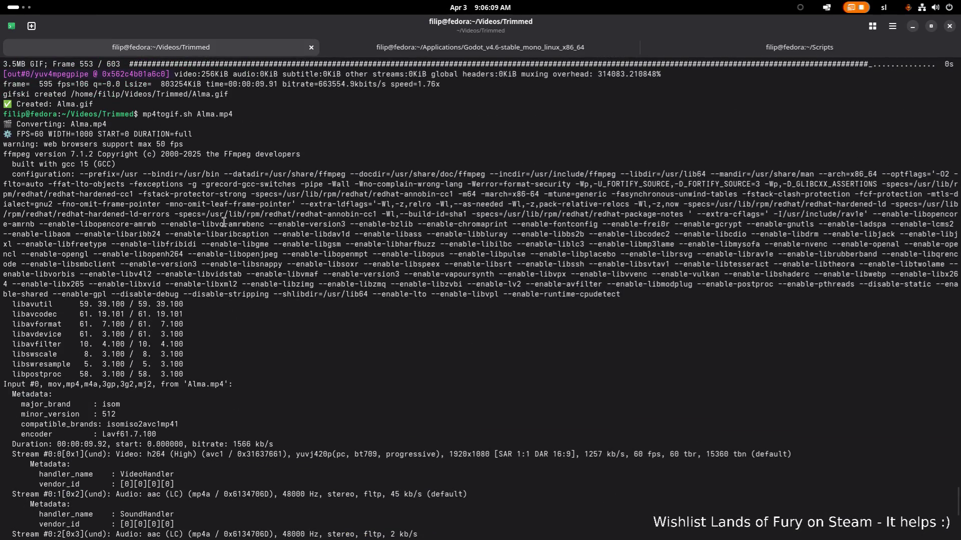
{"action": "scroll", "coordinate": [225, 222], "scroll_direction": "down", "scroll_amount": 8}
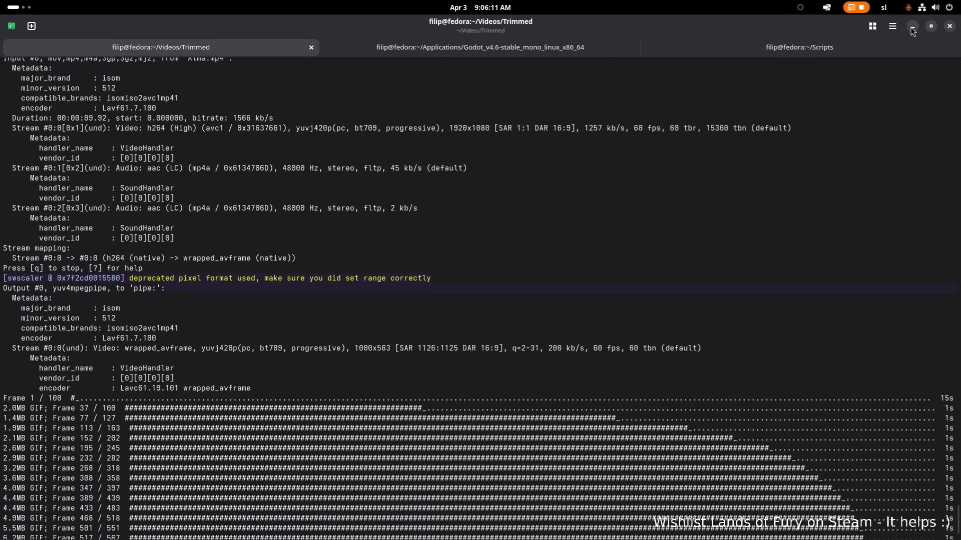
Hide the terminal and select the new 7.9 MB Alma.gif in Files
{"action": "left_click", "coordinate": [912, 31]}
{"action": "left_click", "coordinate": [290, 75]}
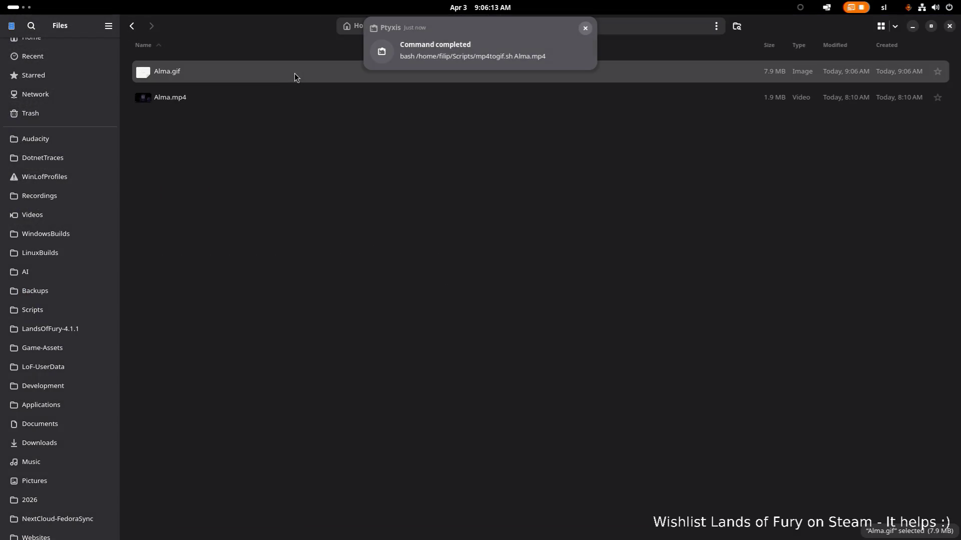
Check the new Alma.gif's image dimensions in its Image Properties
{"action": "left_click", "coordinate": [312, 91]}
{"action": "right_click", "coordinate": [322, 75]}
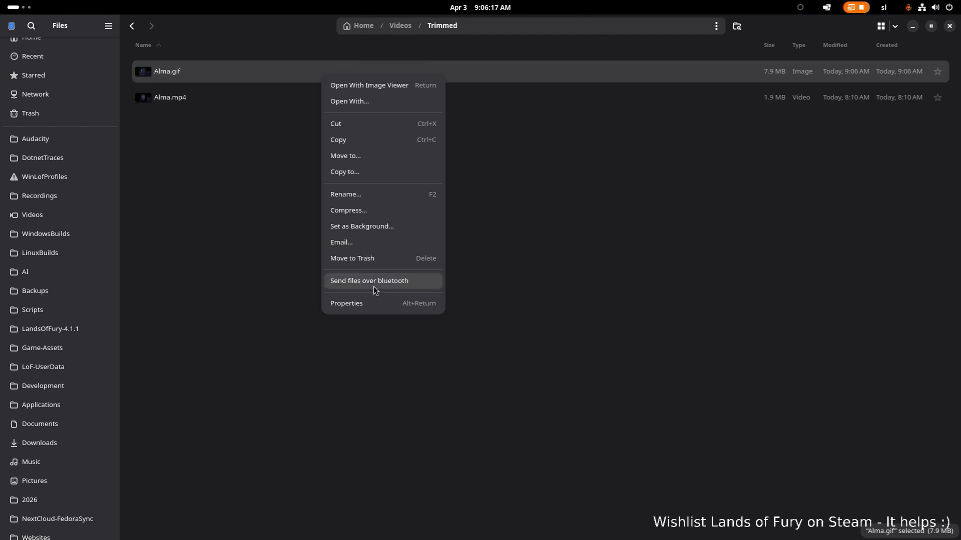
{"action": "left_click", "coordinate": [373, 302]}
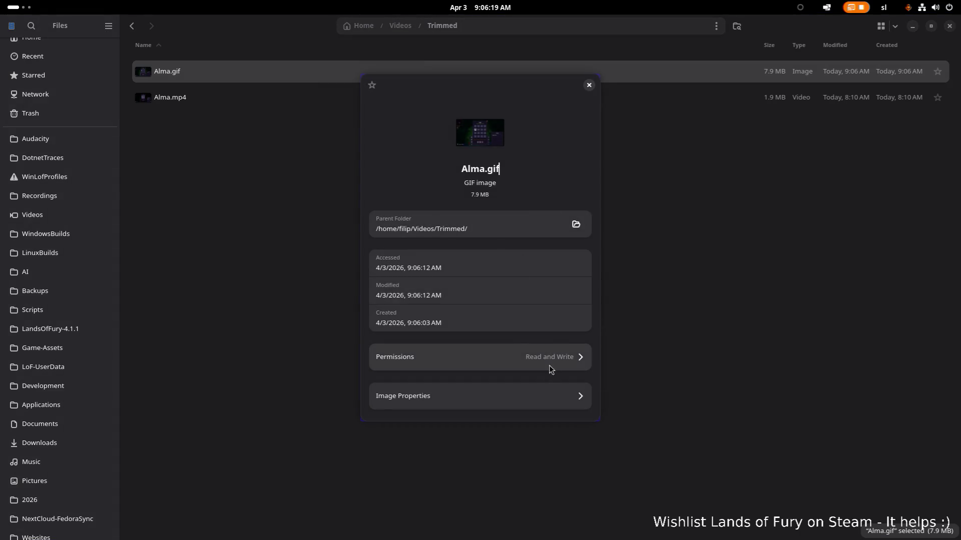
{"action": "left_click", "coordinate": [535, 392]}
{"action": "left_click", "coordinate": [589, 84]}
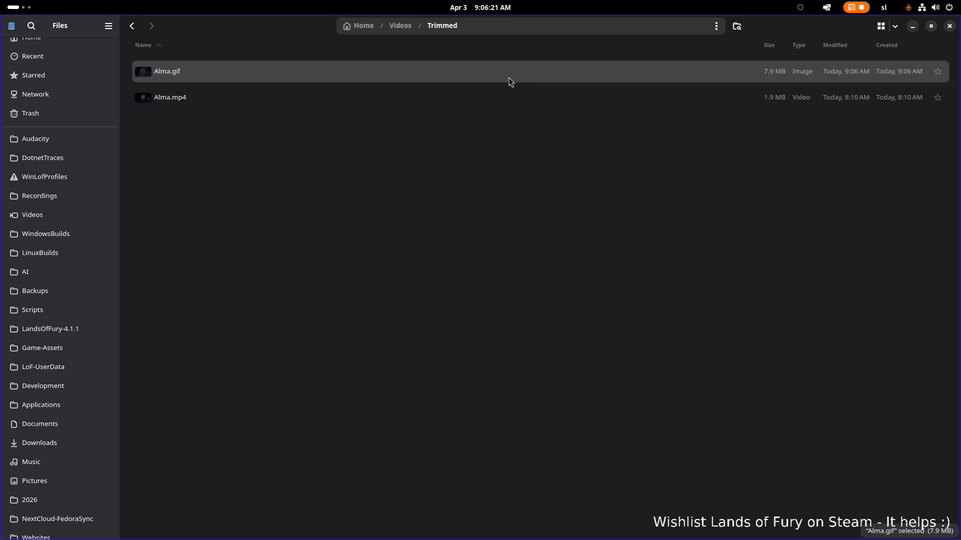
Watch the 7.9 MB Alma.gif animation maximized in Image Viewer, then close it
{"action": "double_click", "coordinate": [505, 73]}
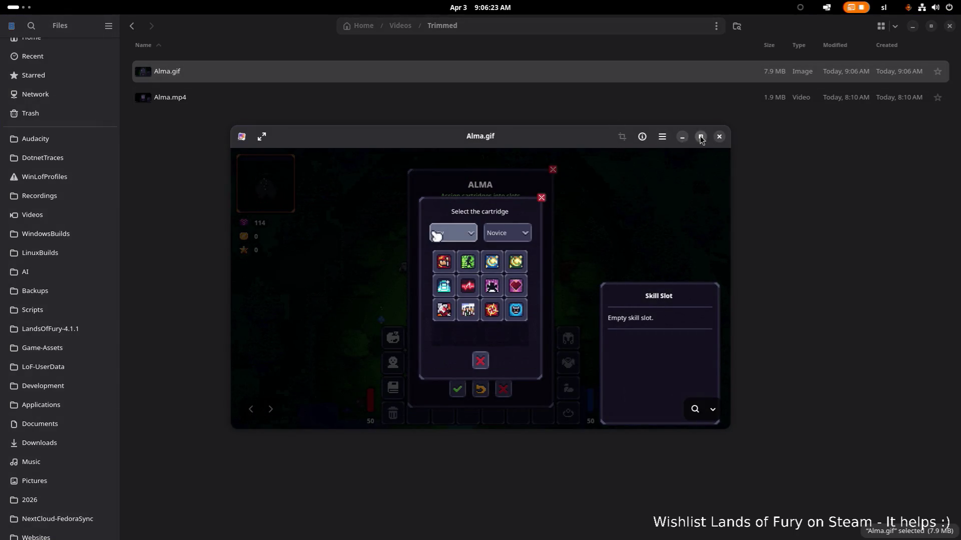
{"action": "left_click", "coordinate": [700, 137]}
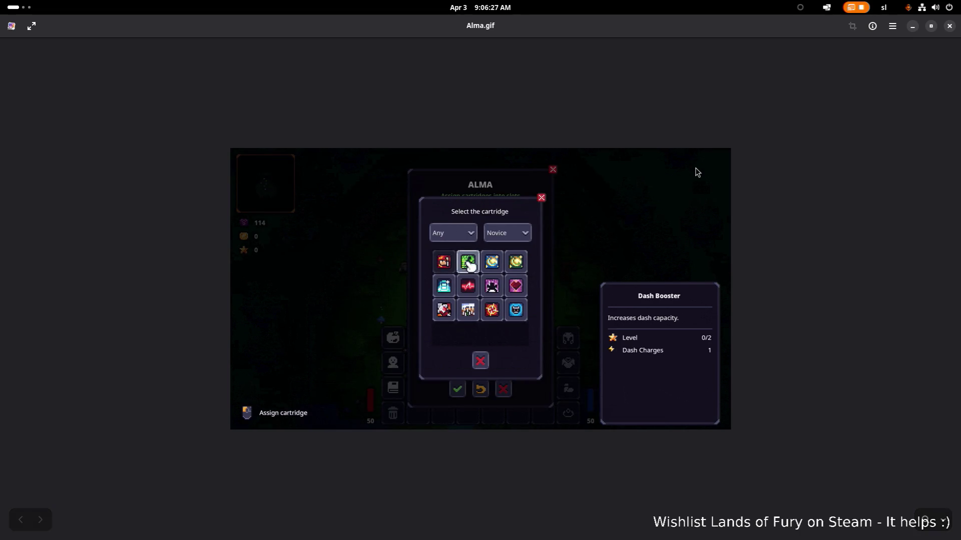
{"action": "left_click", "coordinate": [949, 26]}
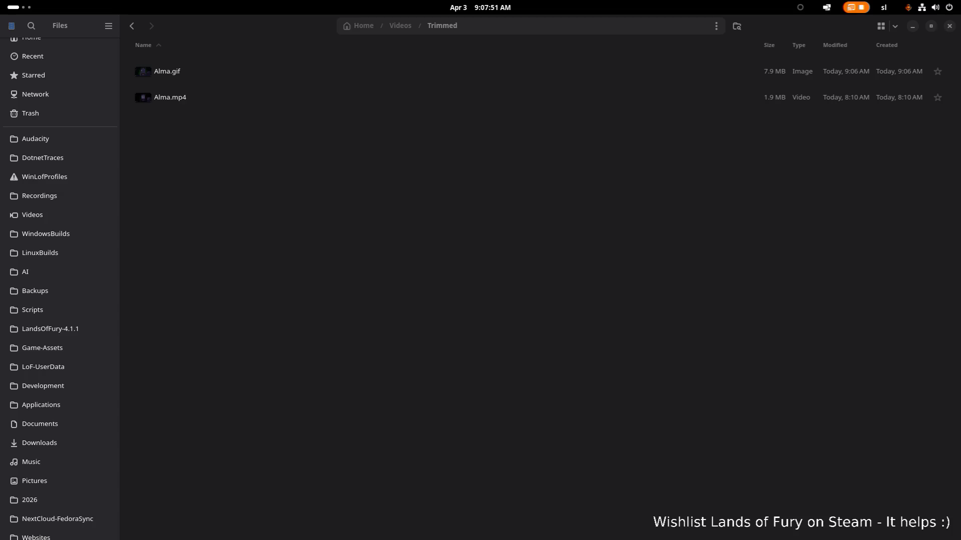
Switch from Files to the Ptyxis terminal and recall the mp4togif.sh Alma.mp4 command at the prompt
{"action": "key", "text": "alt+Tab"}
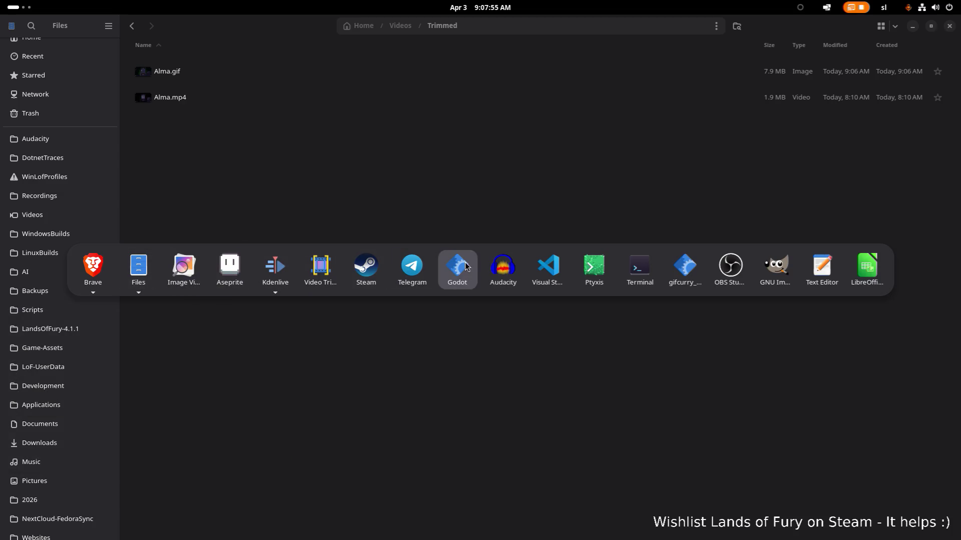
{"action": "left_click", "coordinate": [552, 264]}
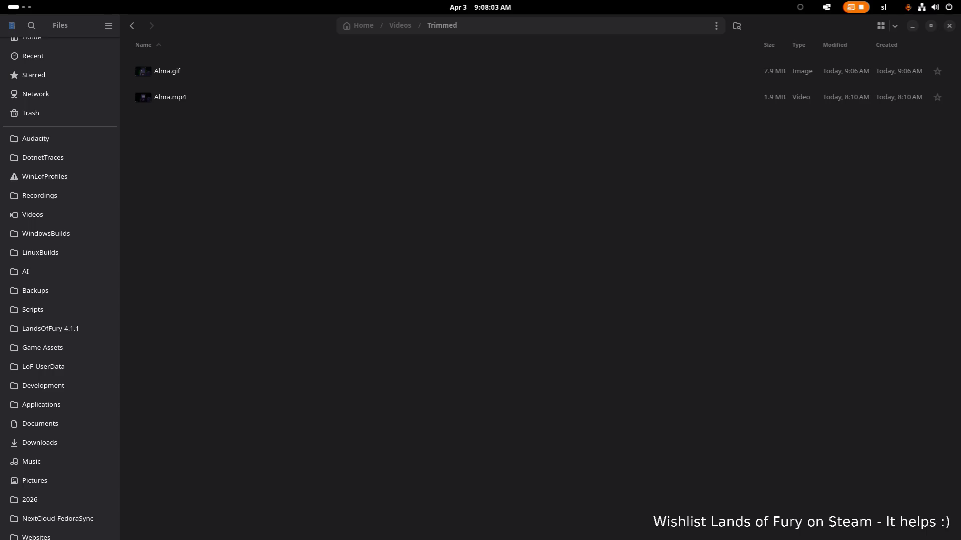
{"action": "key", "text": "alt+Tab"}
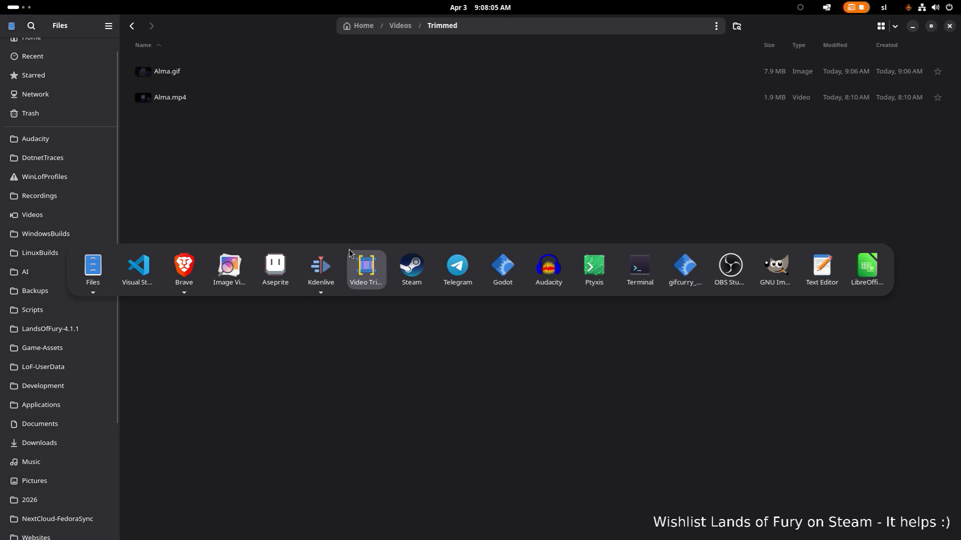
{"action": "key", "text": "Escape"}
{"action": "key", "text": "Down"}
{"action": "key", "text": "Up"}
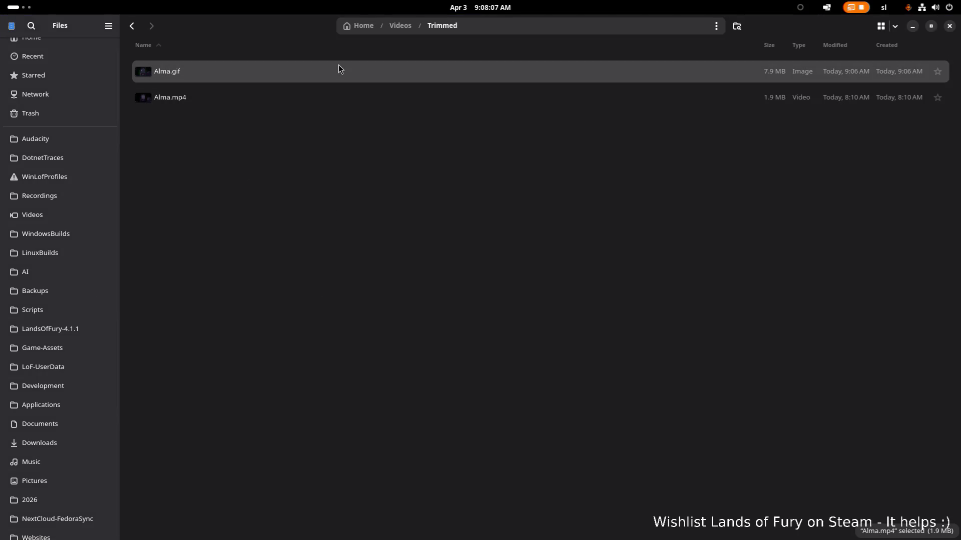
{"action": "key", "text": "alt+Tab"}
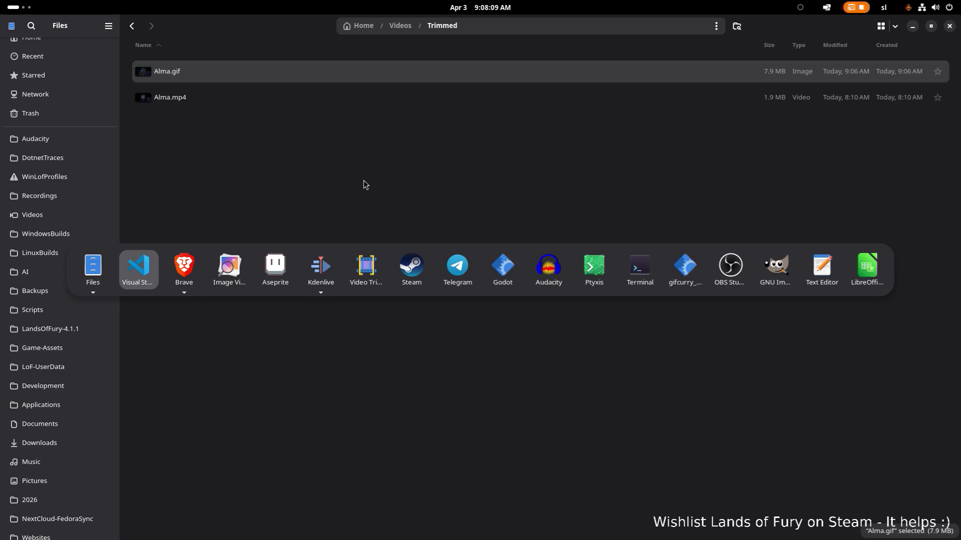
{"action": "left_click", "coordinate": [587, 259]}
{"action": "key", "text": "Up"}
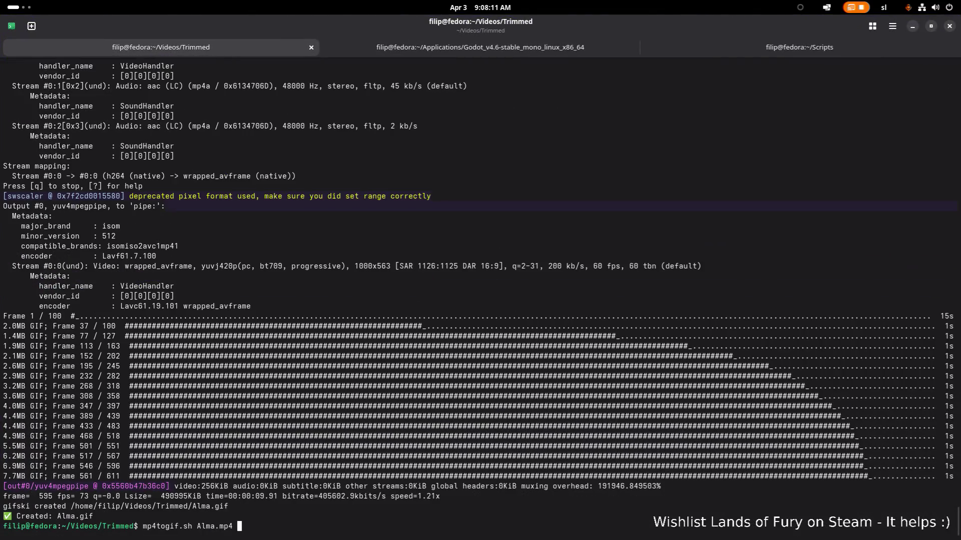
Run mp4togif.sh Alma.mp4 to rebuild Alma.gif, then hide the terminal to return to Files
{"action": "key", "text": "Return"}
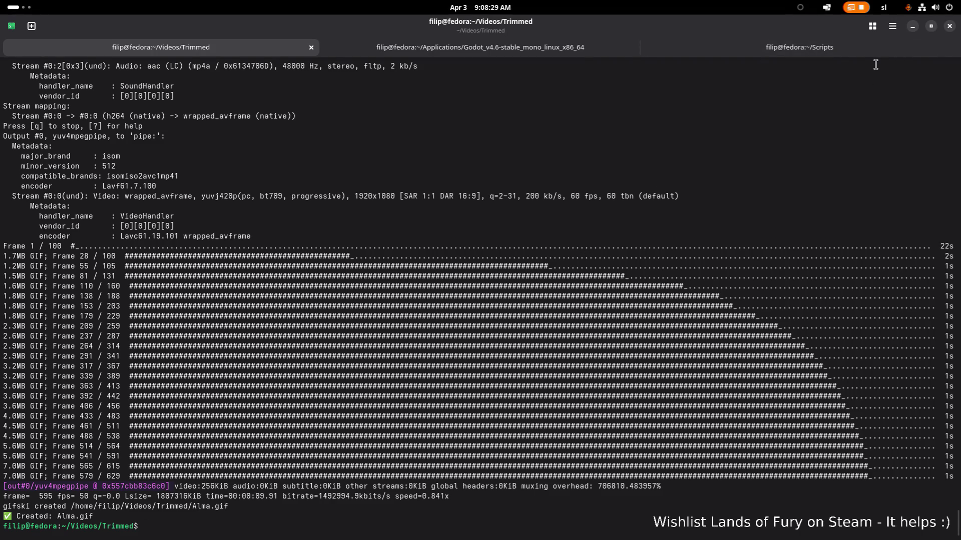
{"action": "left_click", "coordinate": [910, 26]}
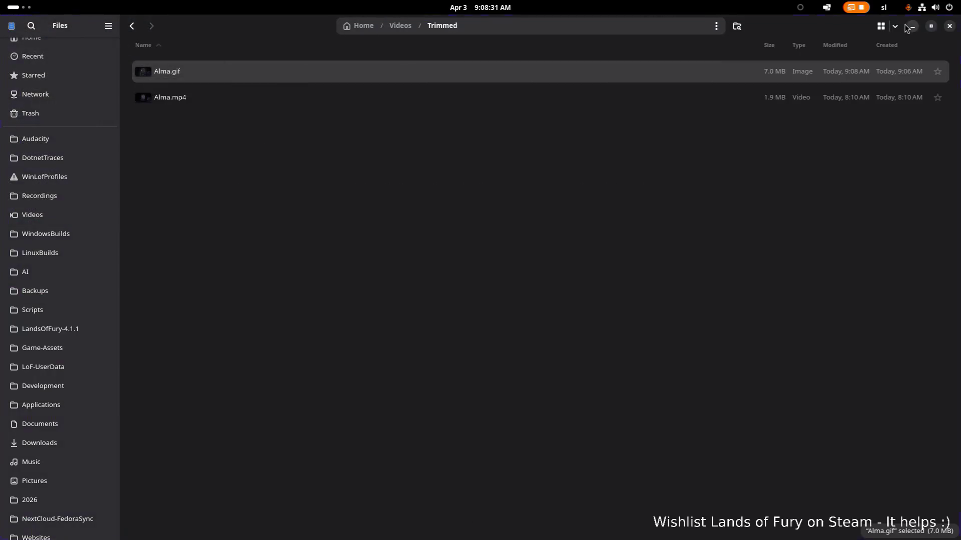
Check in Alma.gif's Properties that the image measures 960 × 540 pixels
{"action": "right_click", "coordinate": [631, 80]}
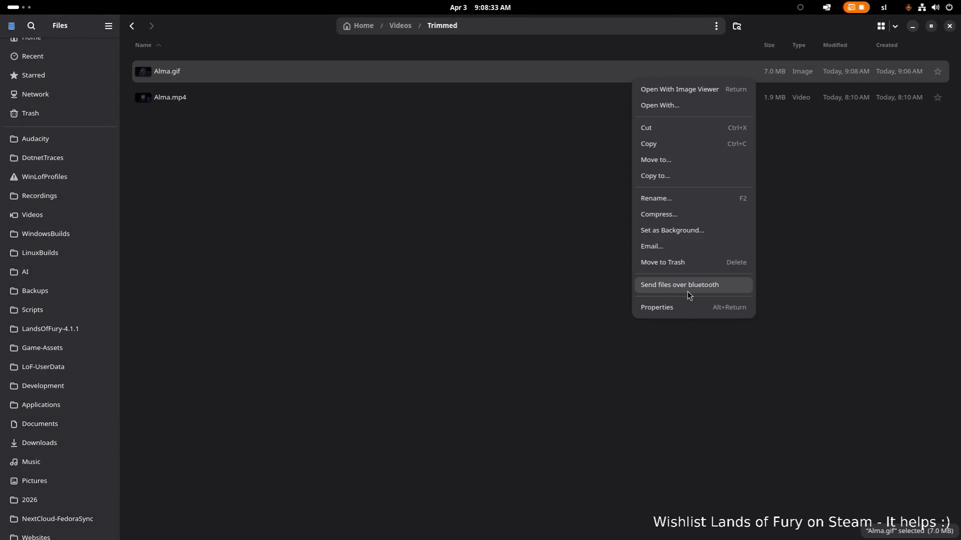
{"action": "left_click", "coordinate": [685, 309]}
{"action": "left_click", "coordinate": [500, 386]}
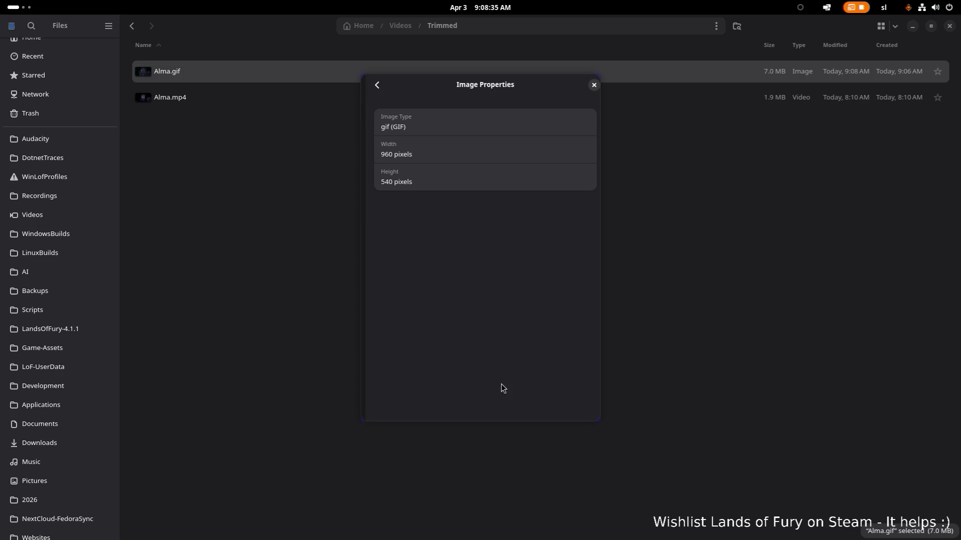
{"action": "left_click", "coordinate": [589, 85]}
View Alma.gif maximized in Image Viewer, then close the viewer
{"action": "double_click", "coordinate": [548, 75]}
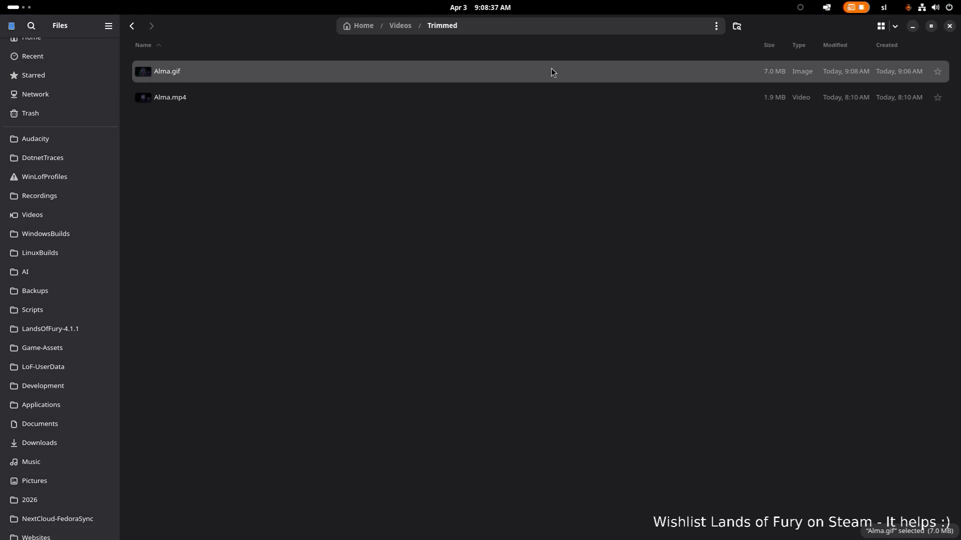
{"action": "left_click", "coordinate": [691, 142]}
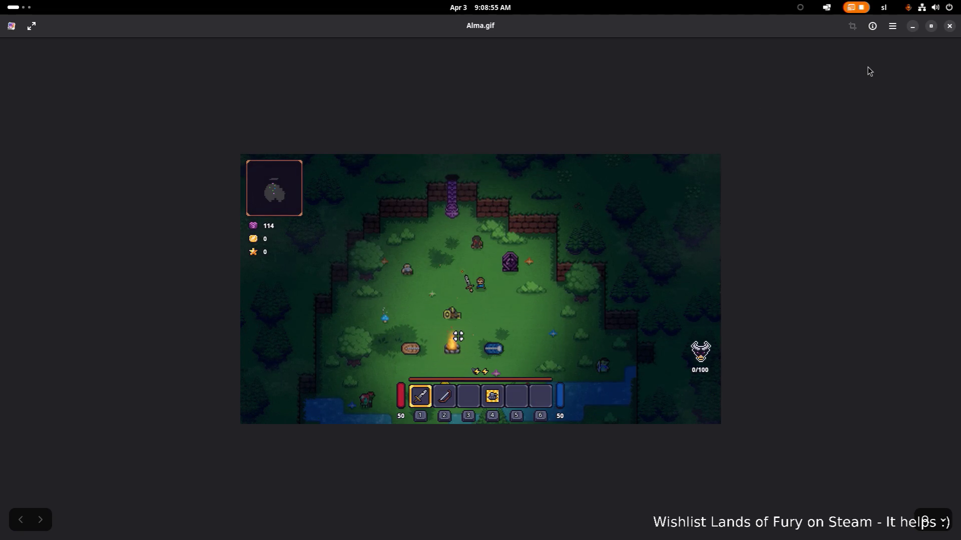
{"action": "key", "text": "ctrl+w"}
Clear the file selection in the Trimmed folder
{"action": "left_click", "coordinate": [473, 216]}
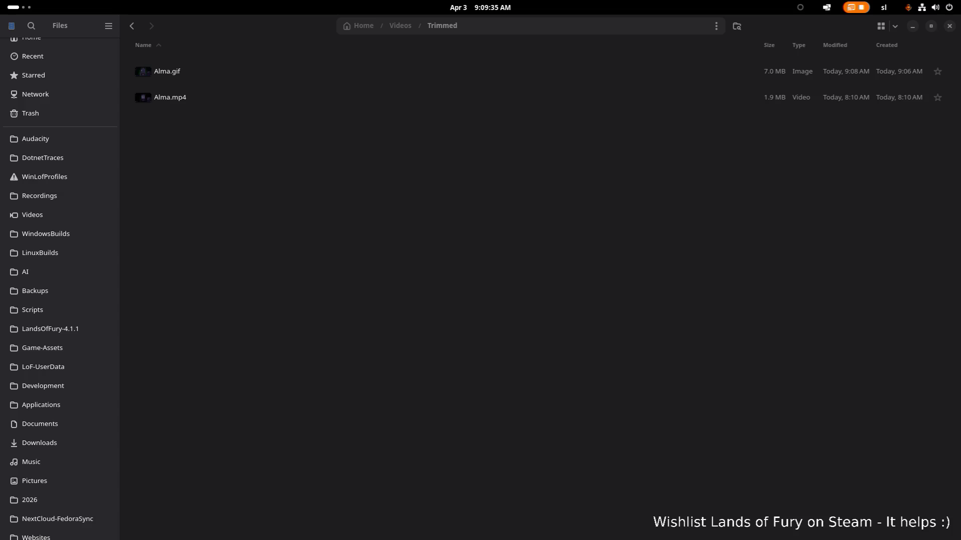
Switch from Files to the Ptyxis terminal showing the finished gifski run
{"action": "key", "text": "super"}
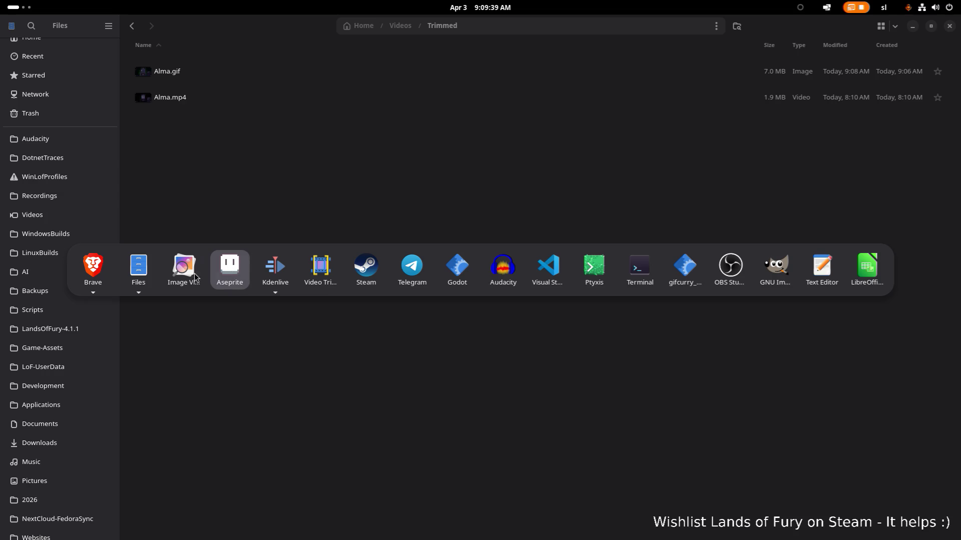
{"action": "left_click", "coordinate": [543, 267]}
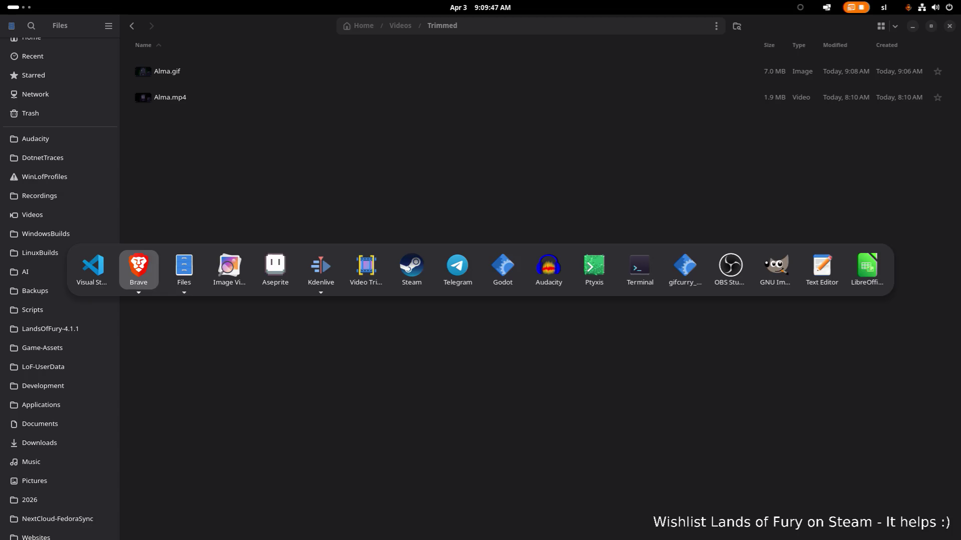
{"action": "left_click", "coordinate": [594, 267]}
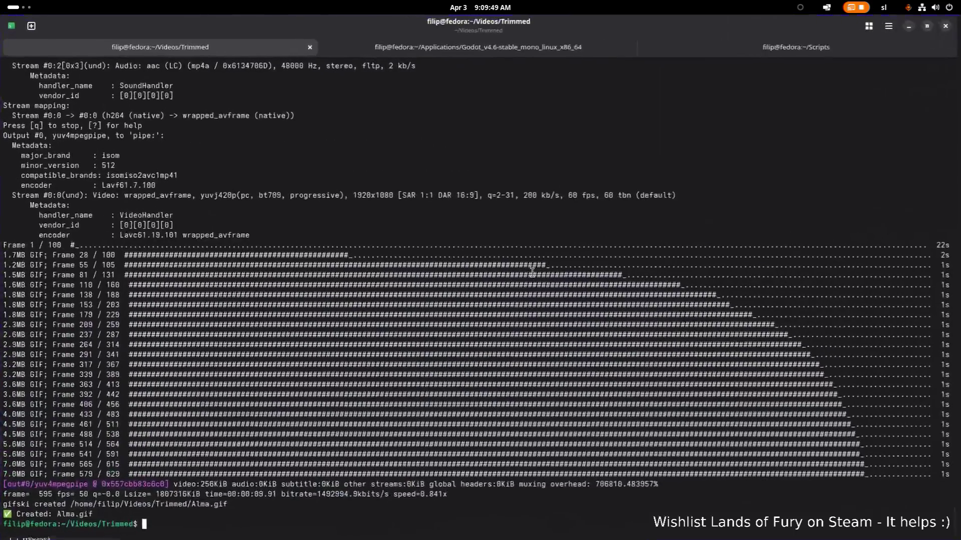
Rerun mp4togif.sh Alma.mp4 to regenerate Alma.gif at 30 fps, then head back toward Files
{"action": "key", "text": "Up"}
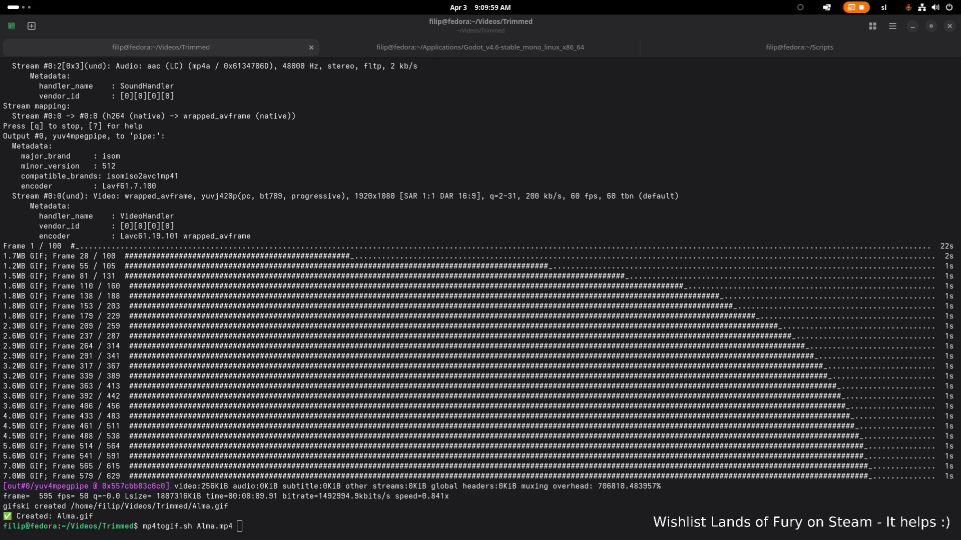
{"action": "key", "text": "Return"}
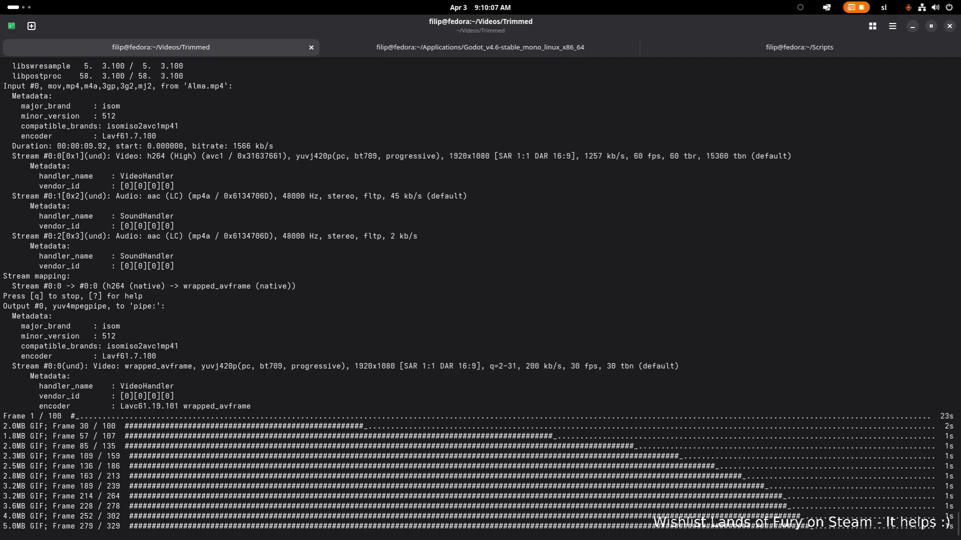
{"action": "key", "text": "alt+Tab"}
{"action": "key", "text": "alt+Tab"}
{"action": "key", "text": "alt+Tab"}
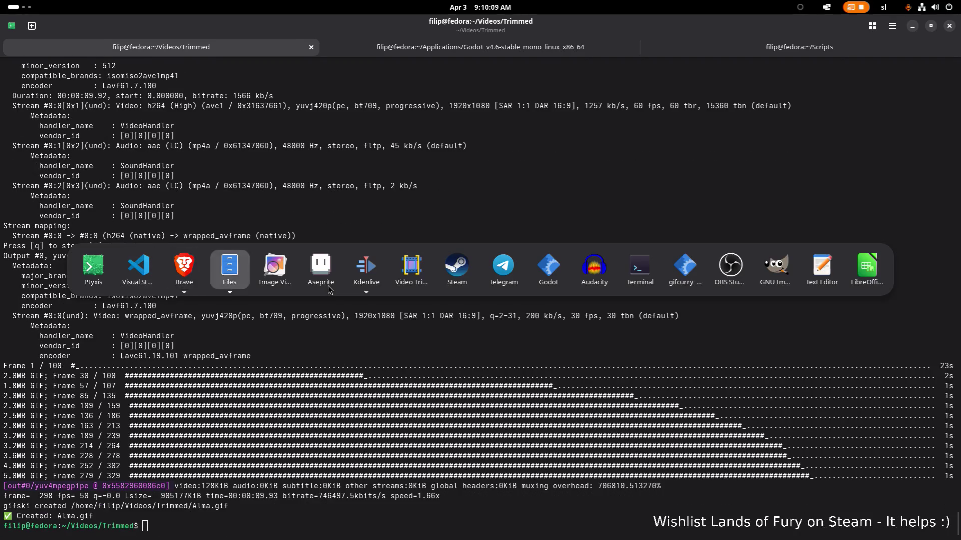
Play the regenerated 5.0 MB Alma.gif maximized in Image Viewer, then close it
{"action": "double_click", "coordinate": [448, 71]}
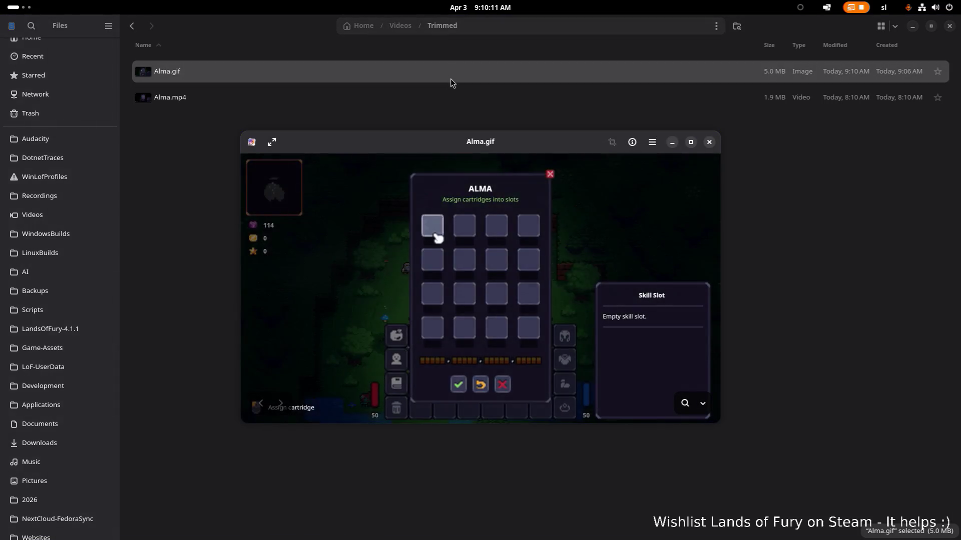
{"action": "left_click", "coordinate": [696, 148]}
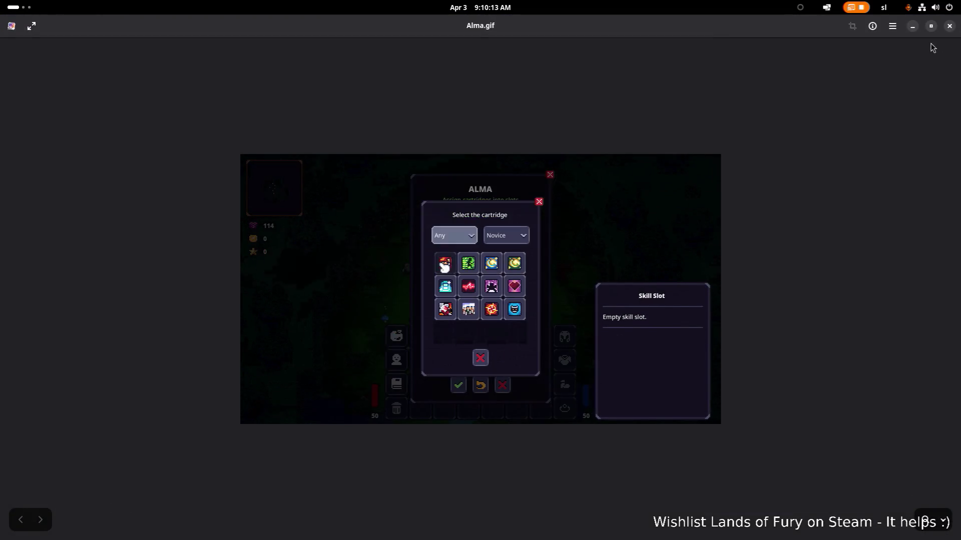
{"action": "left_click", "coordinate": [949, 25]}
Confirm in Alma.gif's Properties that it still measures 960 × 540 pixels
{"action": "right_click", "coordinate": [556, 71]}
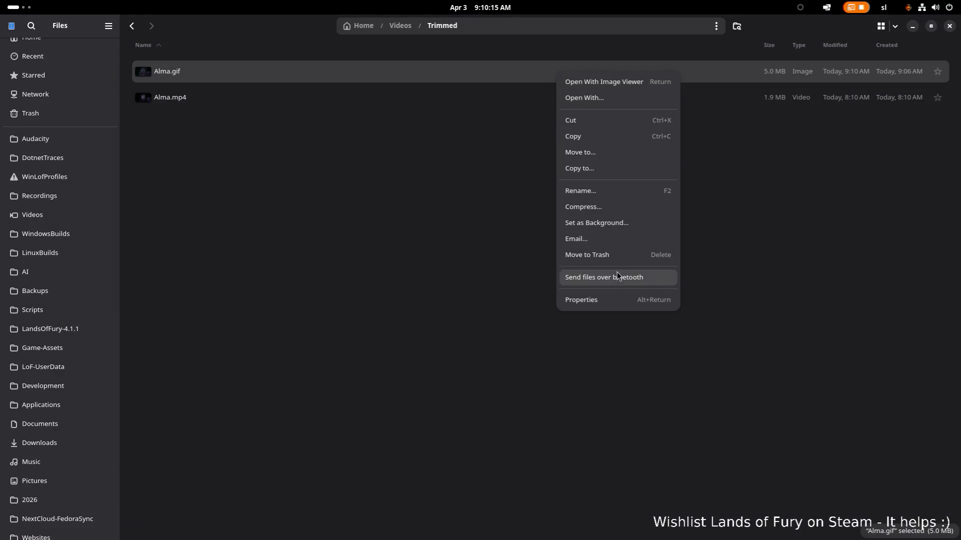
{"action": "left_click", "coordinate": [607, 299]}
{"action": "left_click", "coordinate": [454, 392]}
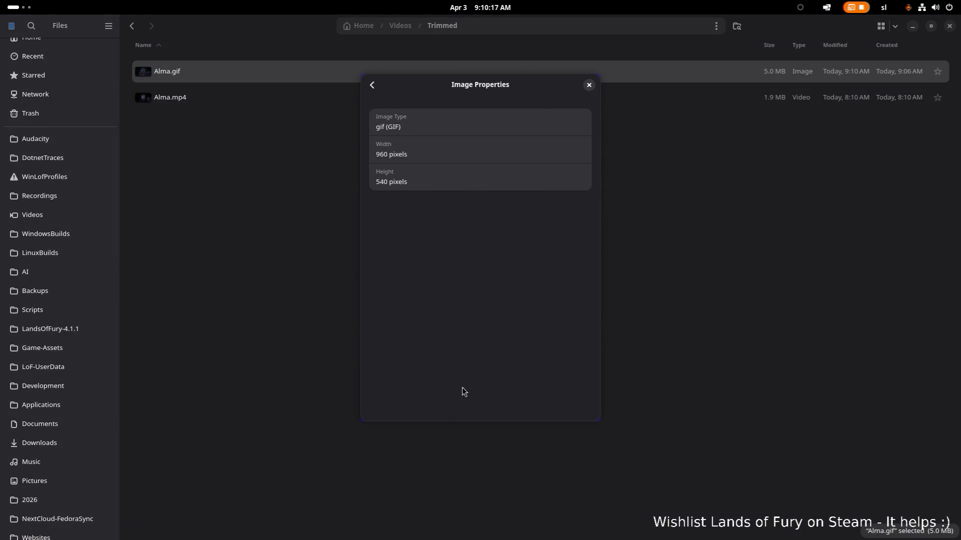
{"action": "left_click", "coordinate": [590, 87]}
{"action": "left_click", "coordinate": [414, 224]}
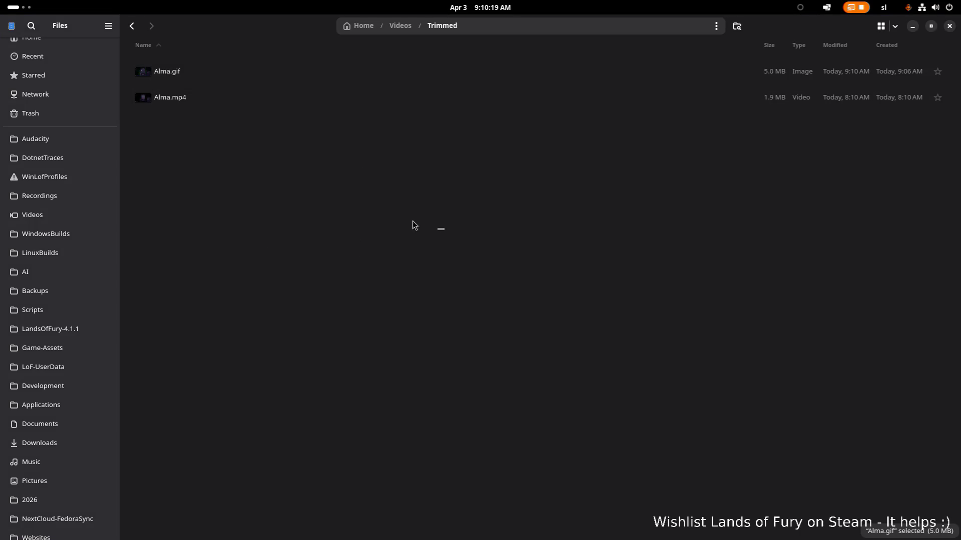
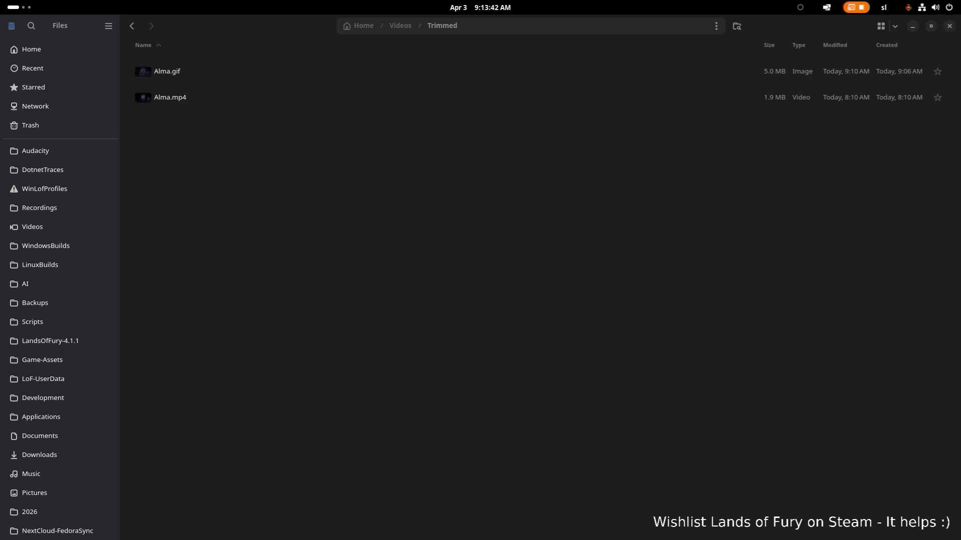
Switch from the Files window to the Ptyxis terminal showing the finished Alma.gif run
{"action": "left_click", "coordinate": [225, 227]}
{"action": "key", "text": "alt+Tab"}
{"action": "left_click", "coordinate": [176, 270]}
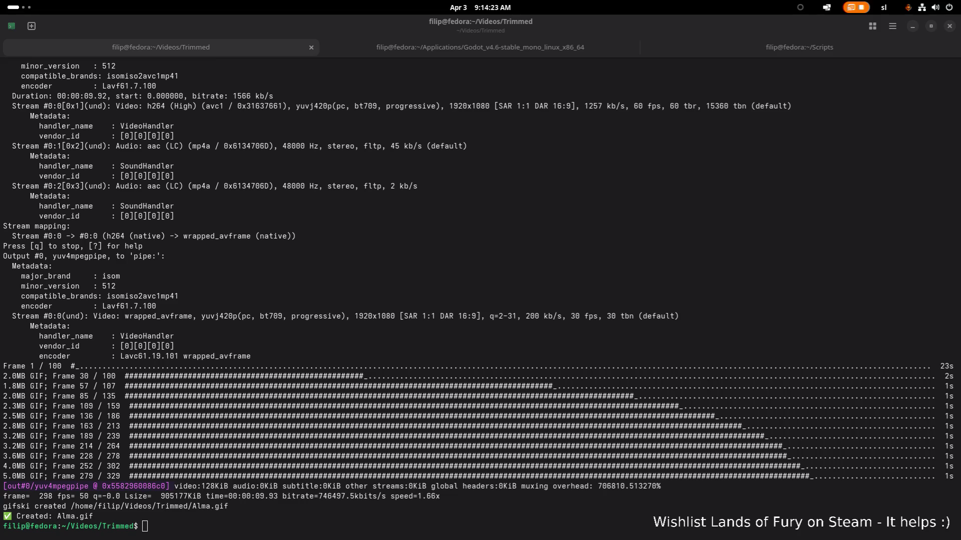
Switch from the terminal to Visual Studio Code with mp4togif.sh open
{"action": "left_click", "coordinate": [508, 218]}
{"action": "key", "text": "alt+Tab"}
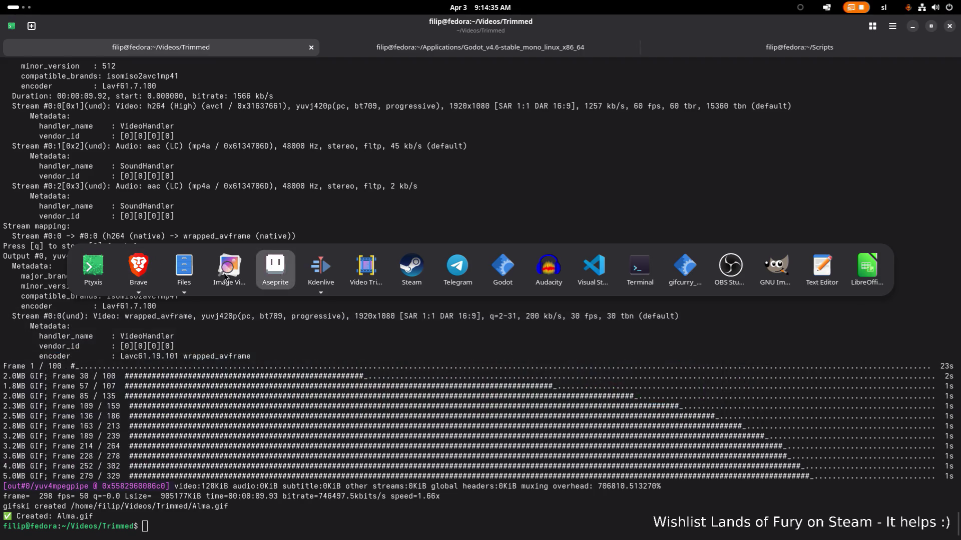
{"action": "key", "text": "Escape"}
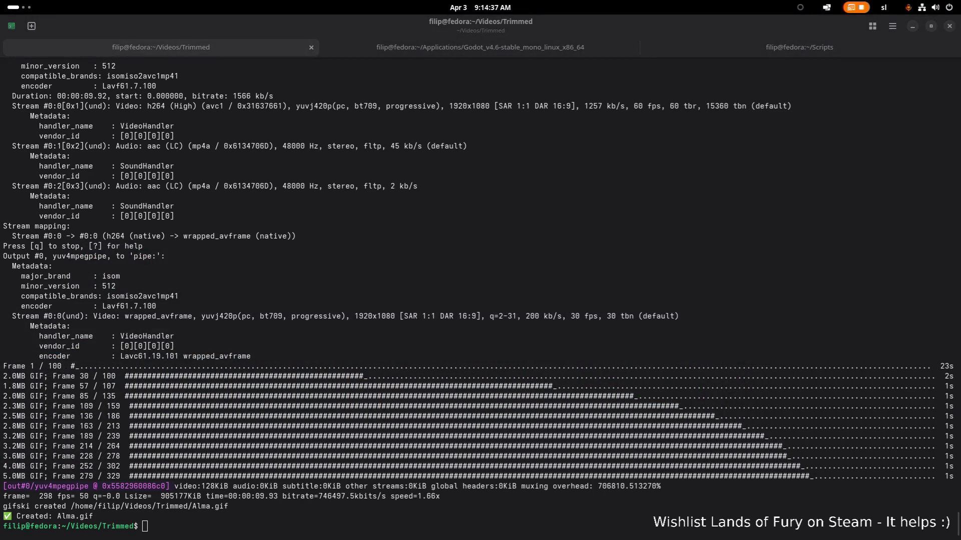
{"action": "key", "text": "alt+Tab"}
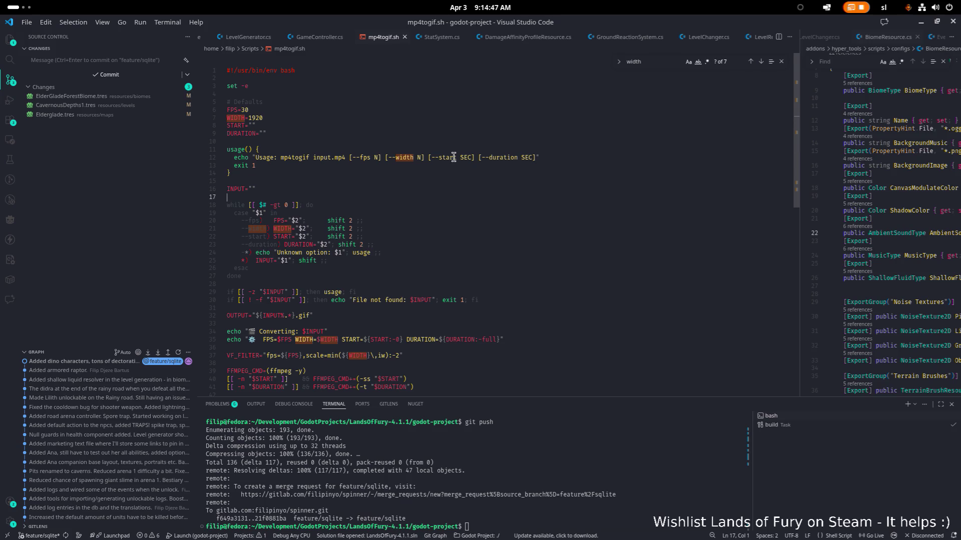
{"action": "scroll", "coordinate": [453, 156], "scroll_direction": "down", "scroll_amount": 2}
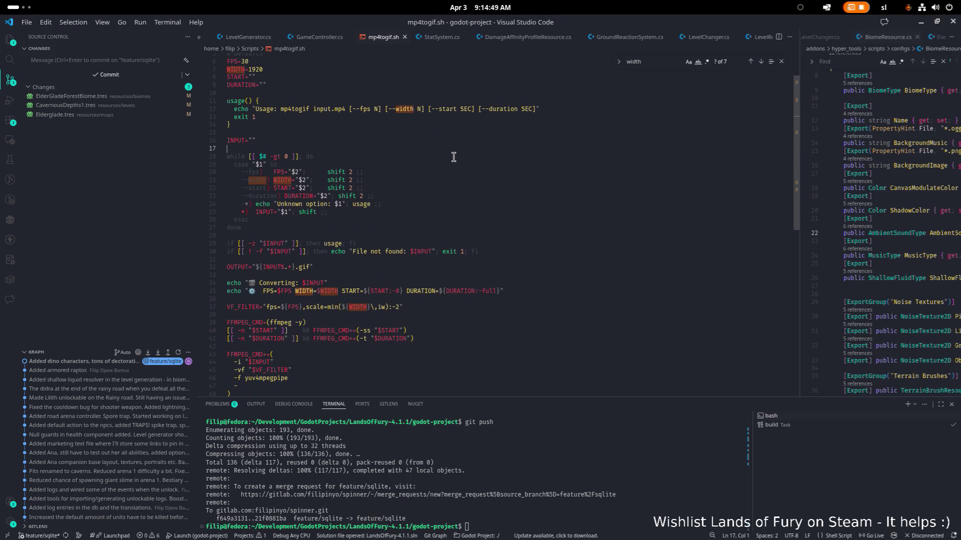
{"action": "left_click", "coordinate": [454, 157]}
{"action": "scroll", "coordinate": [454, 157], "scroll_direction": "down", "scroll_amount": 3}
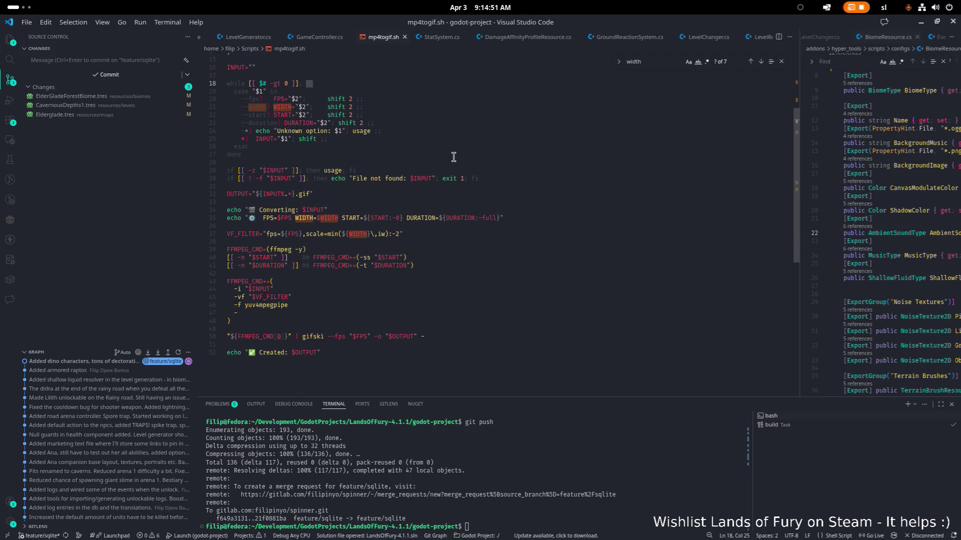
{"action": "scroll", "coordinate": [453, 157], "scroll_direction": "up", "scroll_amount": 5}
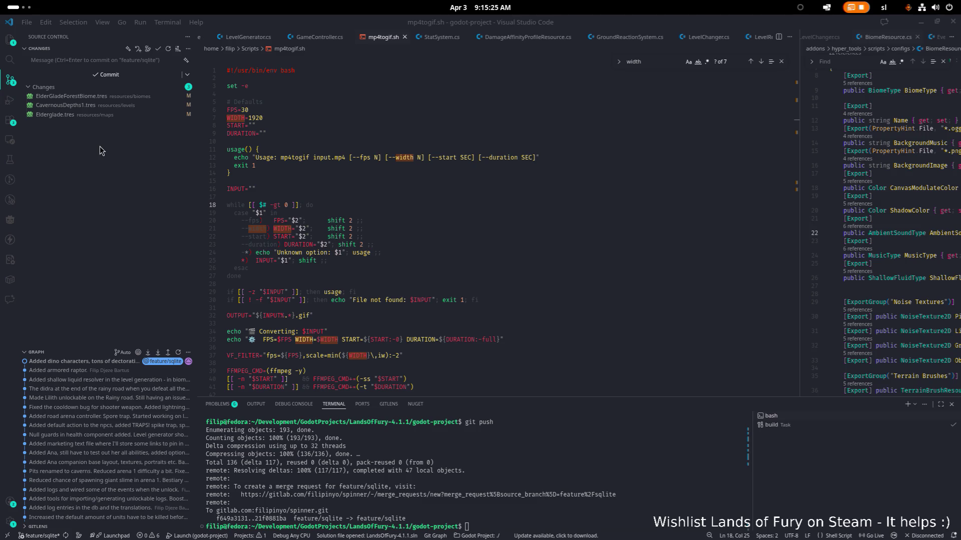
{"action": "left_click", "coordinate": [255, 150]}
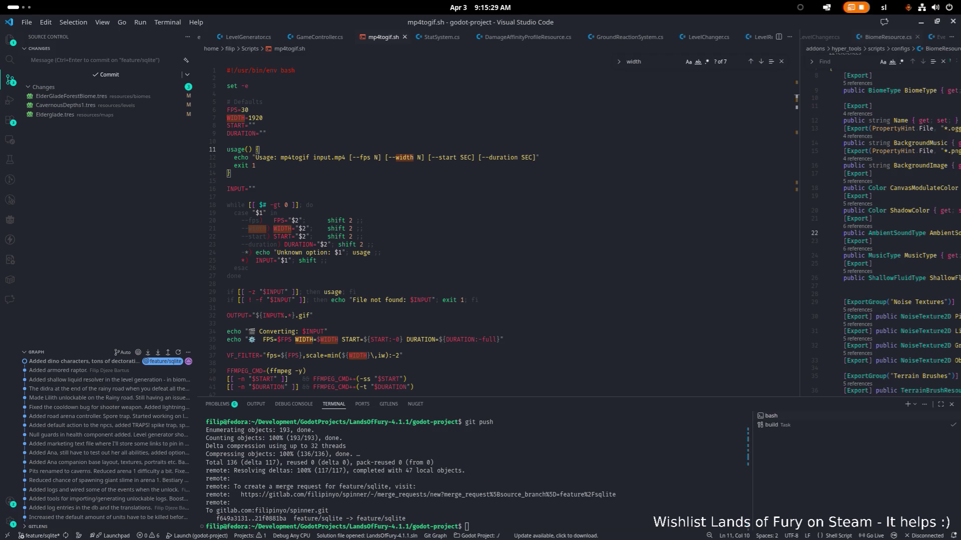
{"action": "key", "text": "alt+Tab"}
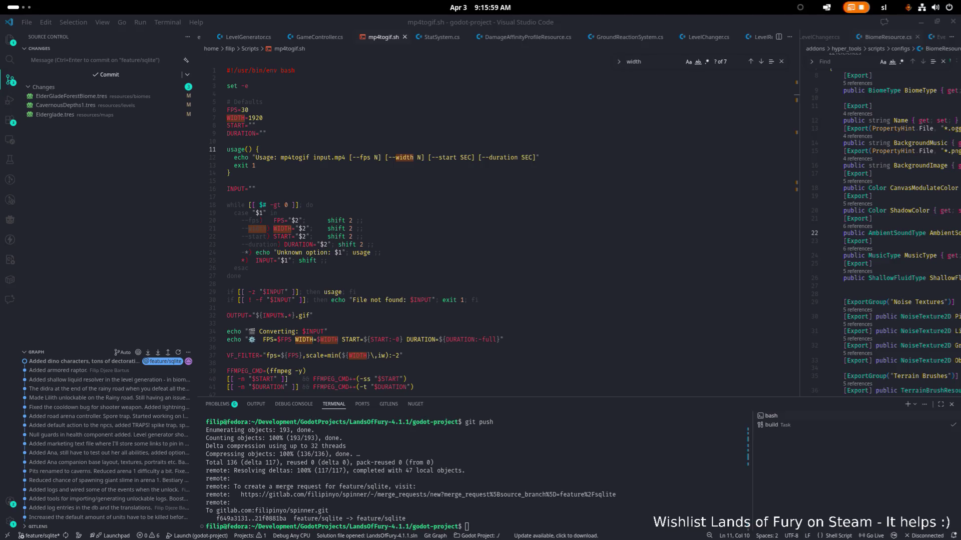
Replace the whole script with the reworked version adding a quality option and width cap, and save
{"action": "key", "text": "ctrl+a"}
{"action": "key", "text": "ctrl+v"}
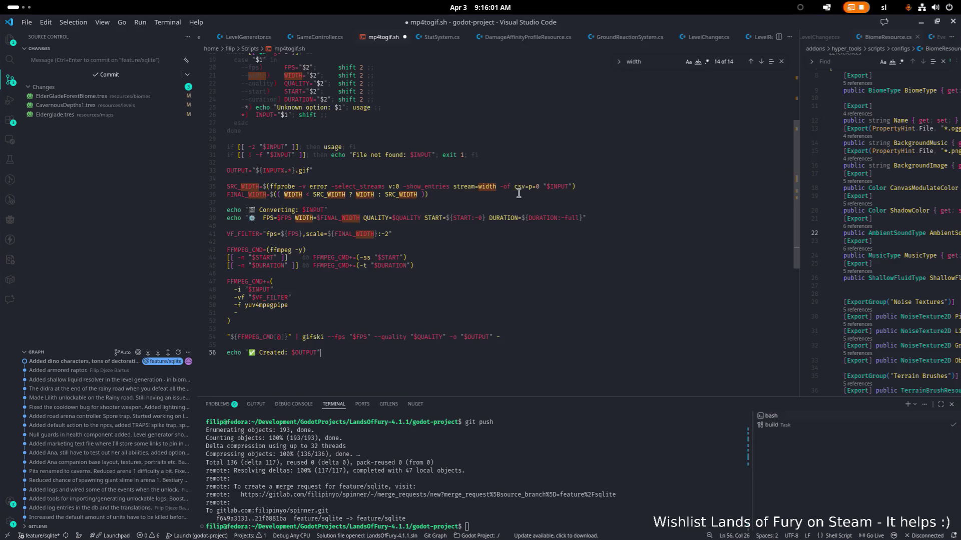
{"action": "scroll", "coordinate": [518, 193], "scroll_direction": "up", "scroll_amount": 4}
{"action": "scroll", "coordinate": [488, 183], "scroll_direction": "up", "scroll_amount": 2}
{"action": "key", "text": "ctrl+s"}
Edit the defaults to quality 100, 30 fps and source-width cap, and save mp4togif.sh
{"action": "left_click", "coordinate": [262, 108]}
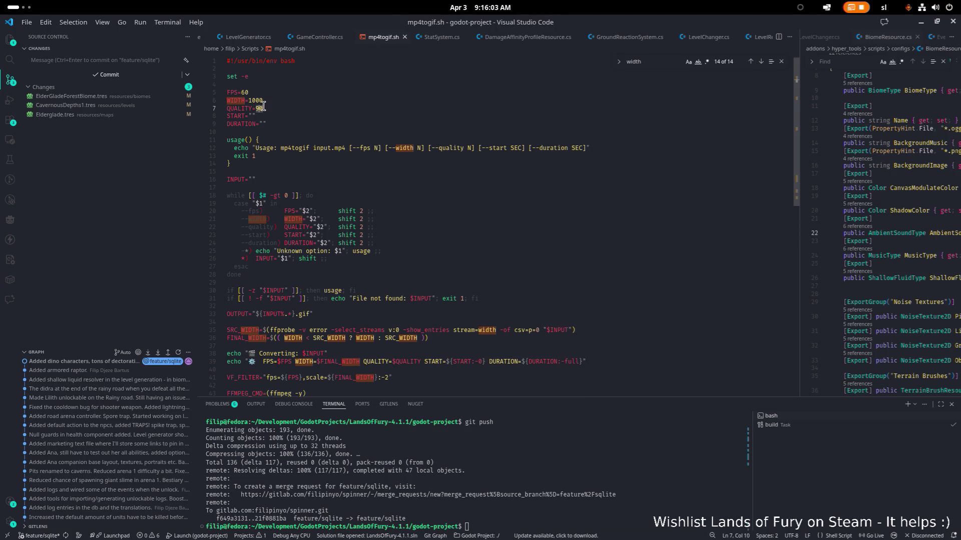
{"action": "key", "text": "BackSpace"}
{"action": "type", "text": "1"}
{"action": "key", "text": "ctrl+s"}
{"action": "key", "text": "Up"}
{"action": "key", "text": "Up"}
{"action": "key", "text": "Left"}
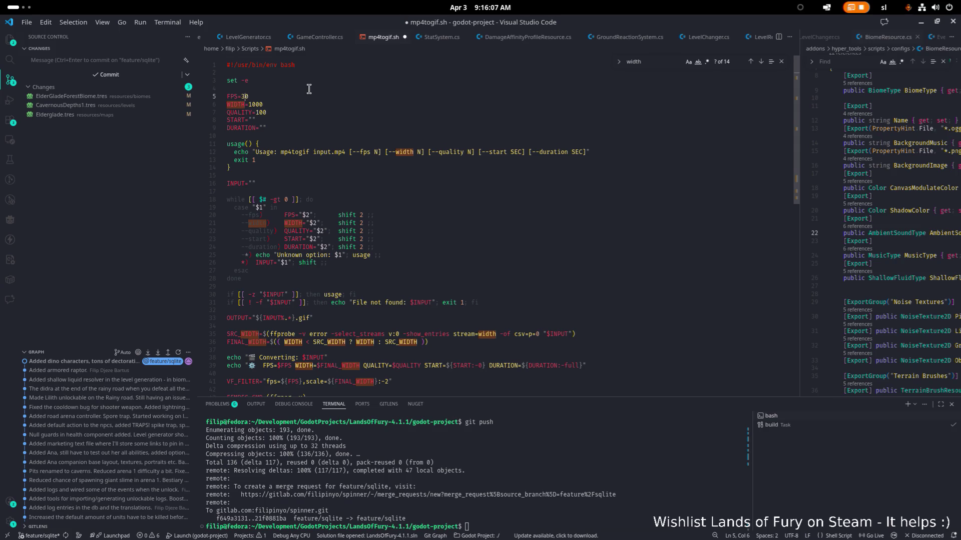
{"action": "key", "text": "BackSpace"}
{"action": "type", "text": "3"}
{"action": "key", "text": "Down"}
{"action": "key", "text": "shift+End"}
{"action": "type", "text": "92"}
{"action": "key", "text": "ctrl+s"}
{"action": "left_click", "coordinate": [459, 143]}
{"action": "scroll", "coordinate": [467, 160], "scroll_direction": "down", "scroll_amount": 2}
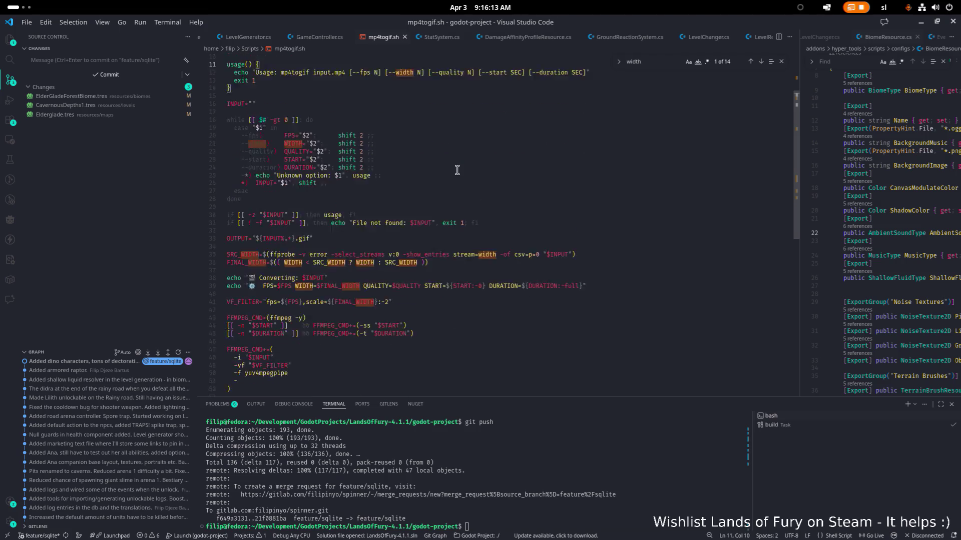
{"action": "scroll", "coordinate": [474, 176], "scroll_direction": "down", "scroll_amount": 5}
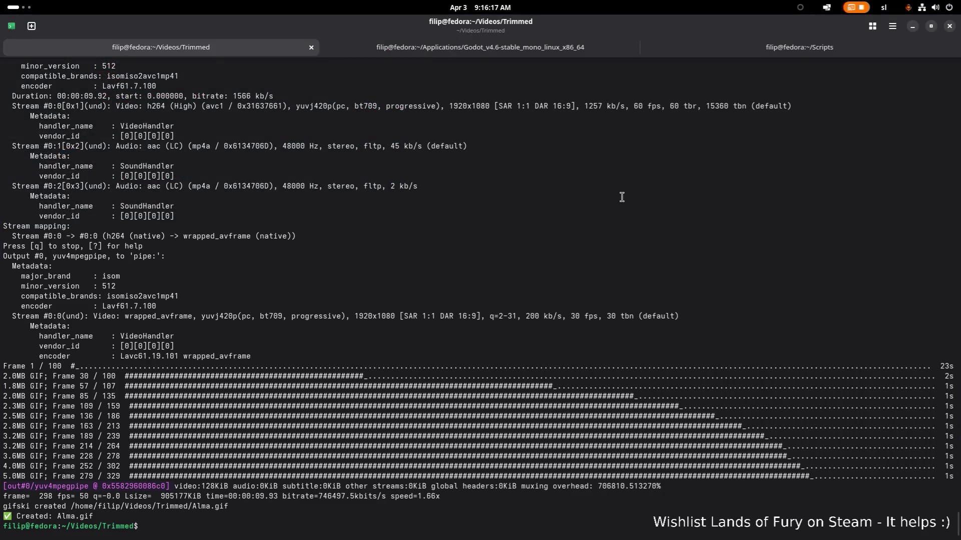
Rerun mp4togif.sh Alma.mp4 with the reworked script, then switch to Files
{"action": "key", "text": "Up"}
{"action": "key", "text": "Return"}
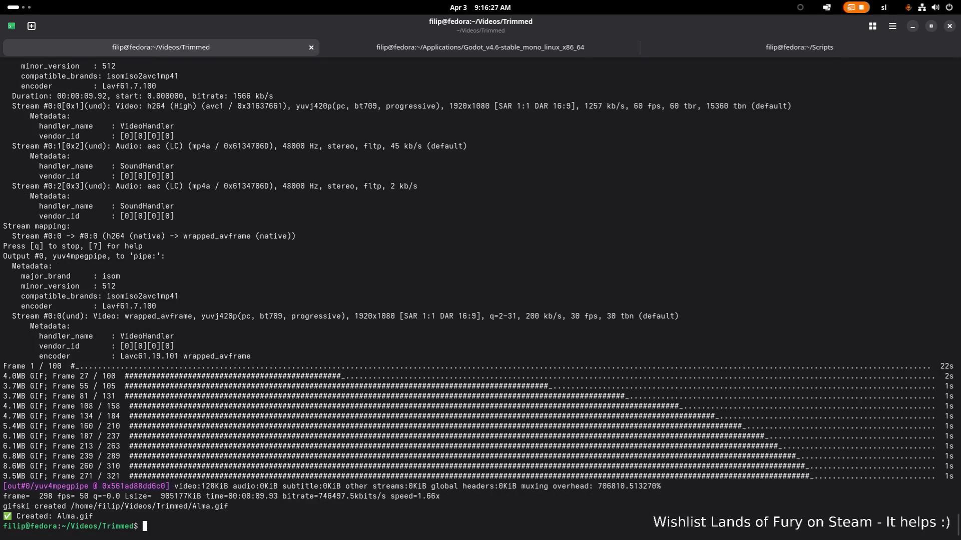
{"action": "key", "text": "alt+Tab"}
{"action": "key", "text": "alt+Tab"}
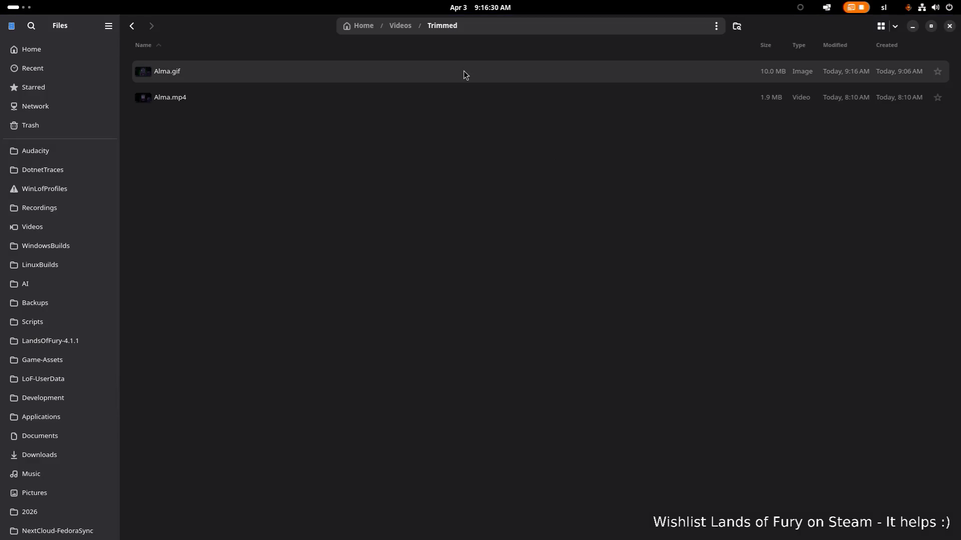
Check Alma.gif's image properties confirming it is 960 by 540 pixels
{"action": "right_click", "coordinate": [463, 70]}
{"action": "left_click", "coordinate": [518, 315]}
{"action": "left_click", "coordinate": [485, 391]}
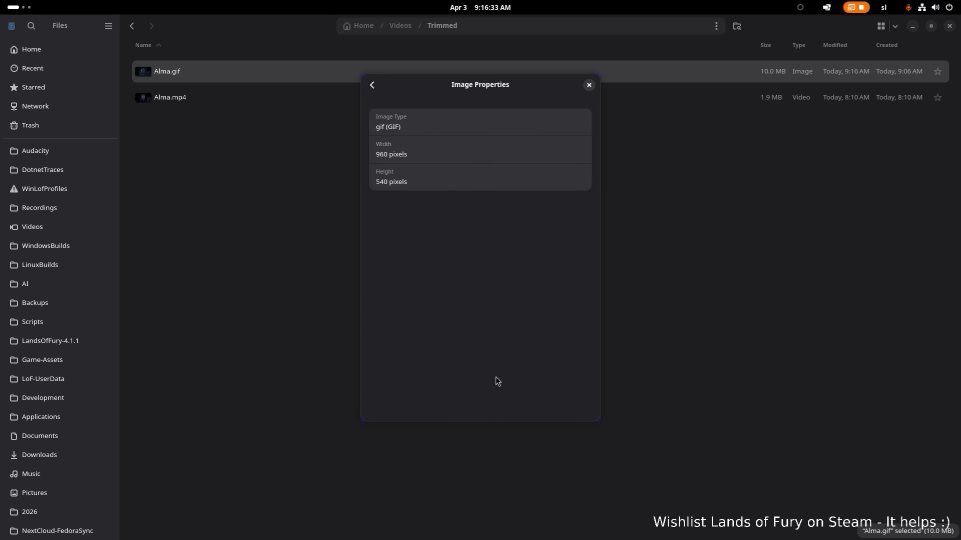
{"action": "left_click", "coordinate": [590, 86]}
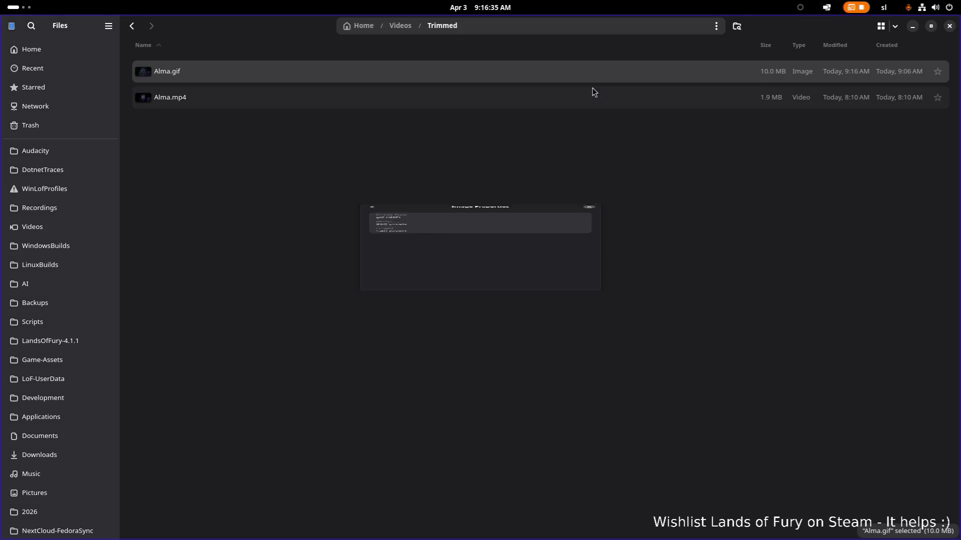
Play Alma.gif full-screen in Image Viewer, then close the viewer
{"action": "double_click", "coordinate": [465, 75]}
{"action": "double_click", "coordinate": [680, 143]}
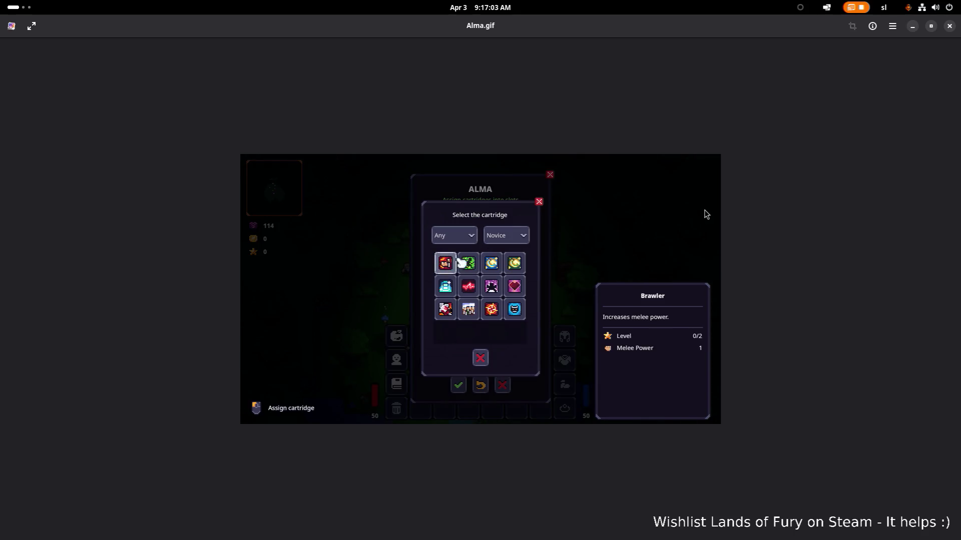
{"action": "left_click", "coordinate": [949, 27]}
Change the script's FPS default from 30 to 60 in VS Code and return to the terminal
{"action": "key", "text": "super"}
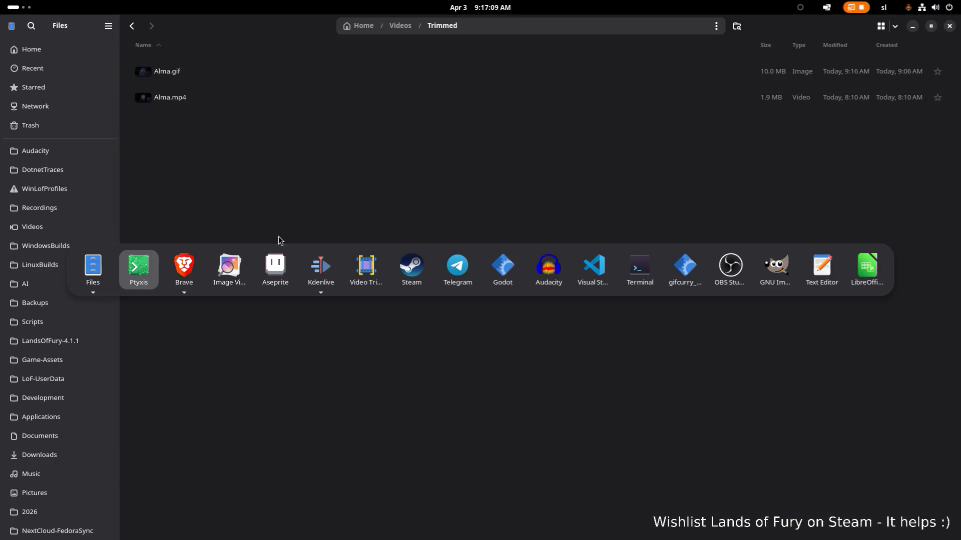
{"action": "left_click", "coordinate": [593, 267]}
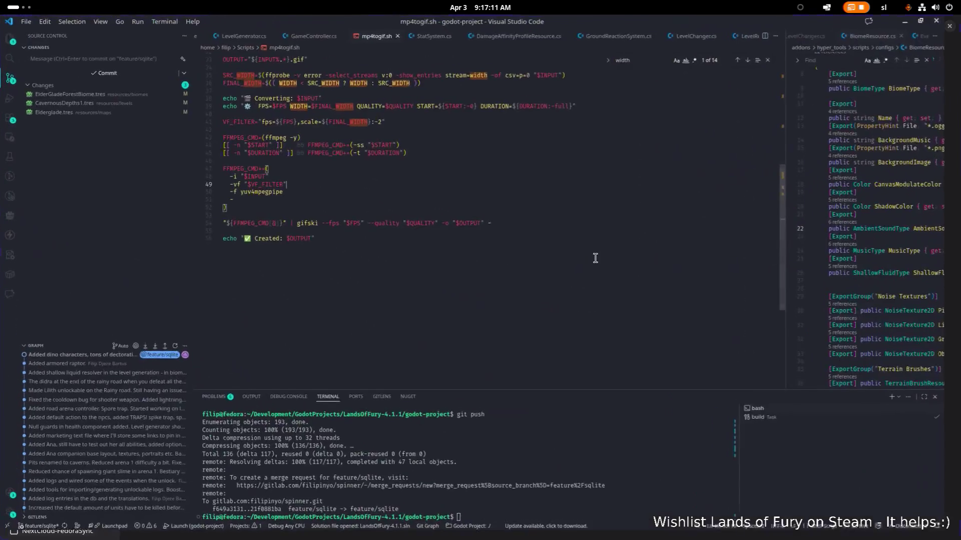
{"action": "scroll", "coordinate": [422, 181], "scroll_direction": "up", "scroll_amount": 10}
{"action": "left_click", "coordinate": [321, 100]}
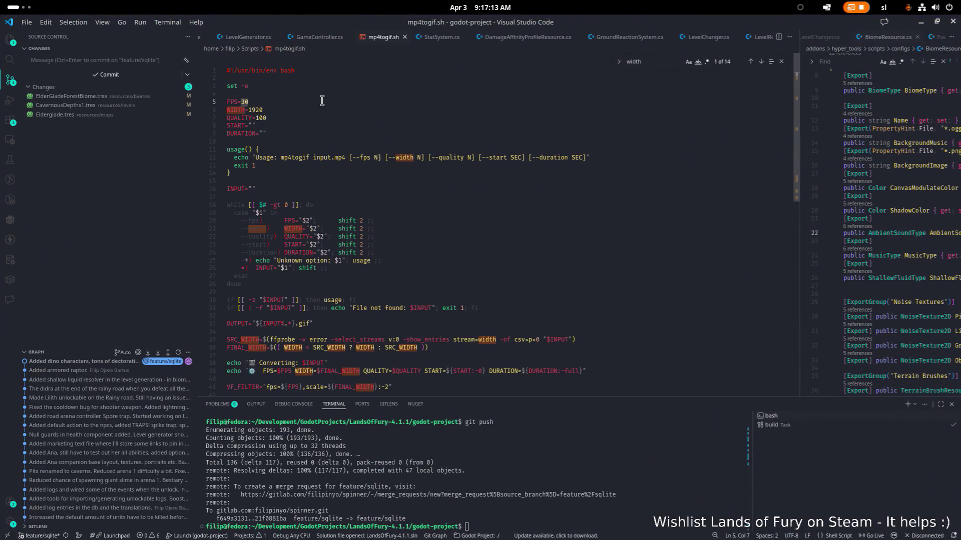
{"action": "key", "text": "BackSpace"}
{"action": "type", "text": "6"}
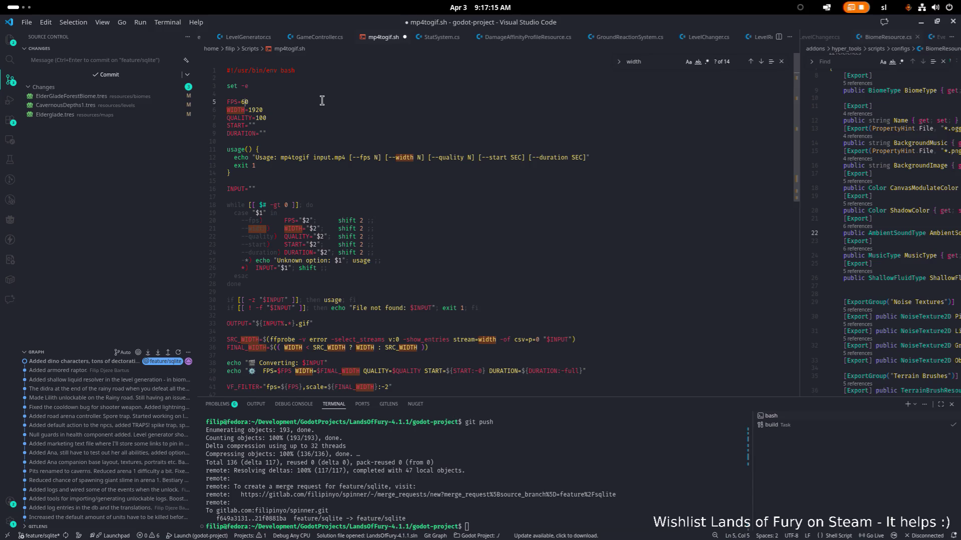
{"action": "left_click", "coordinate": [920, 26]}
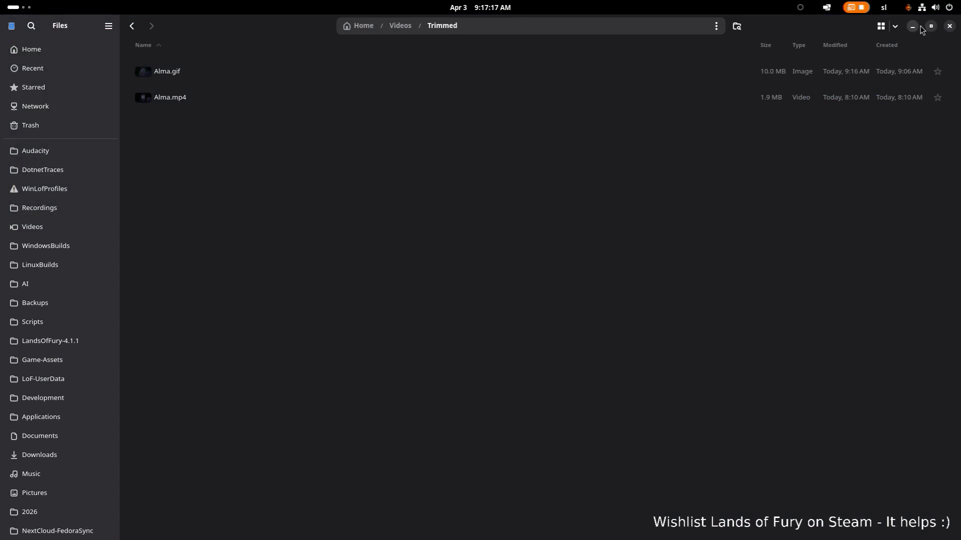
{"action": "key", "text": "alt+Tab"}
{"action": "left_click", "coordinate": [146, 263]}
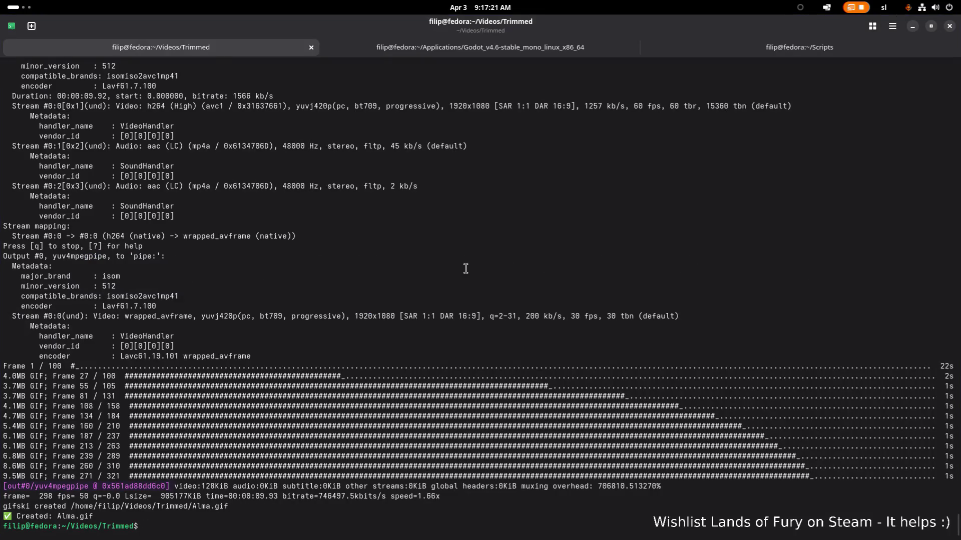
Rerun mp4togif.sh Alma.mp4 at 60 fps, then bring up the Files window
{"action": "key", "text": "Up"}
{"action": "key", "text": "Return"}
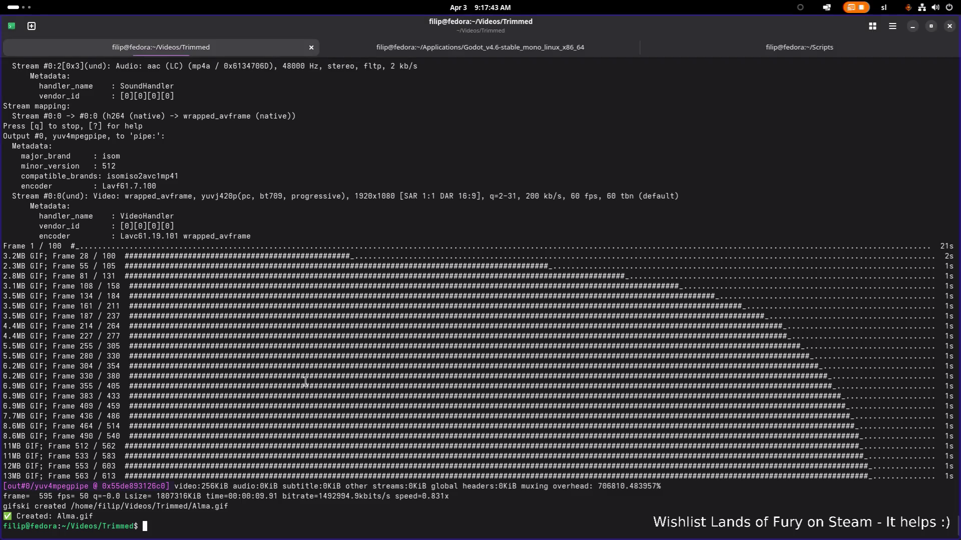
{"action": "key", "text": "super"}
{"action": "left_click", "coordinate": [194, 266]}
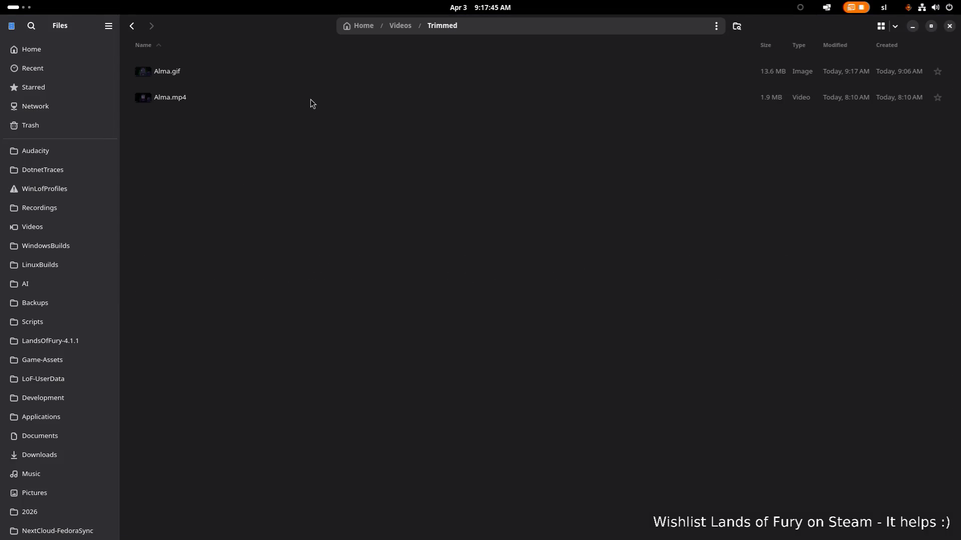
Preview the 60 fps Alma.gif in Image Viewer and close it
{"action": "double_click", "coordinate": [328, 73]}
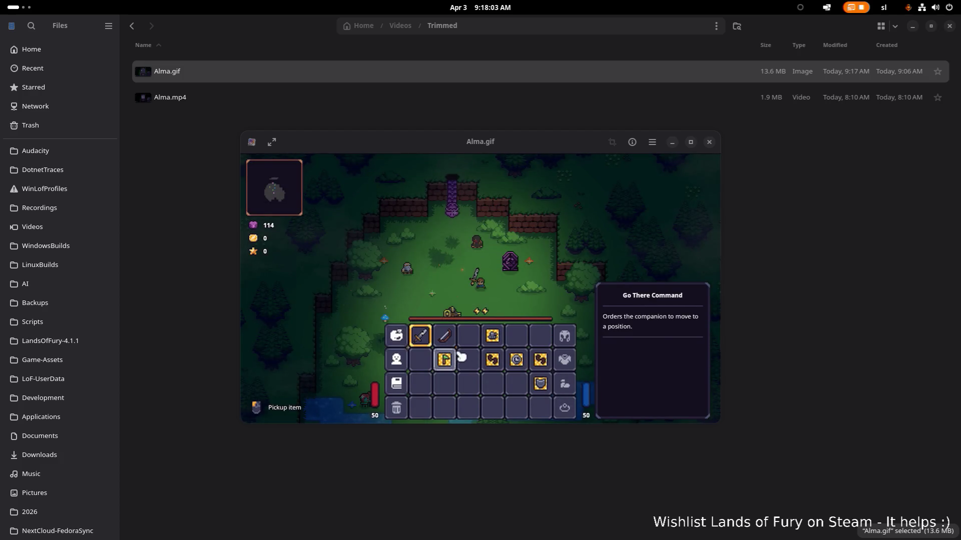
{"action": "scroll", "coordinate": [84, 301], "scroll_direction": "down", "scroll_amount": 1}
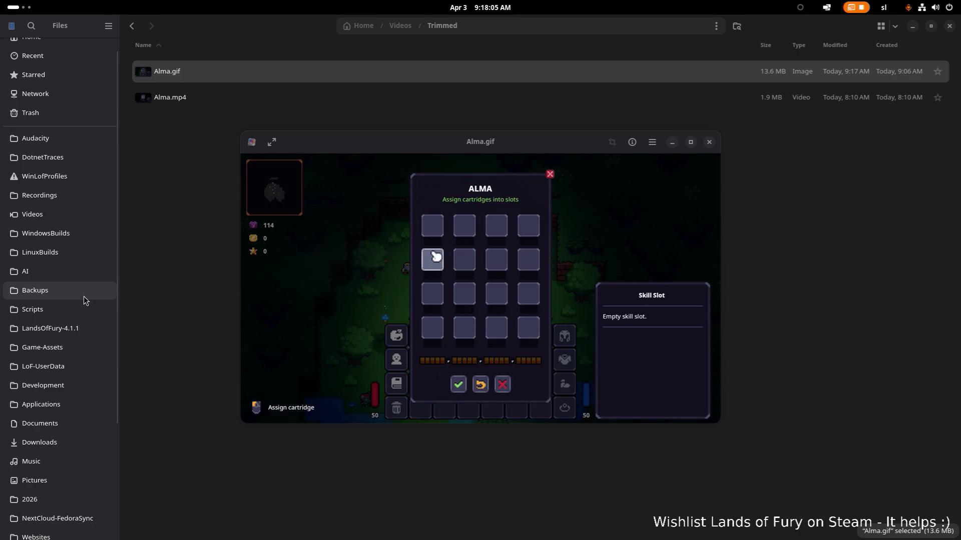
{"action": "left_click", "coordinate": [709, 142]}
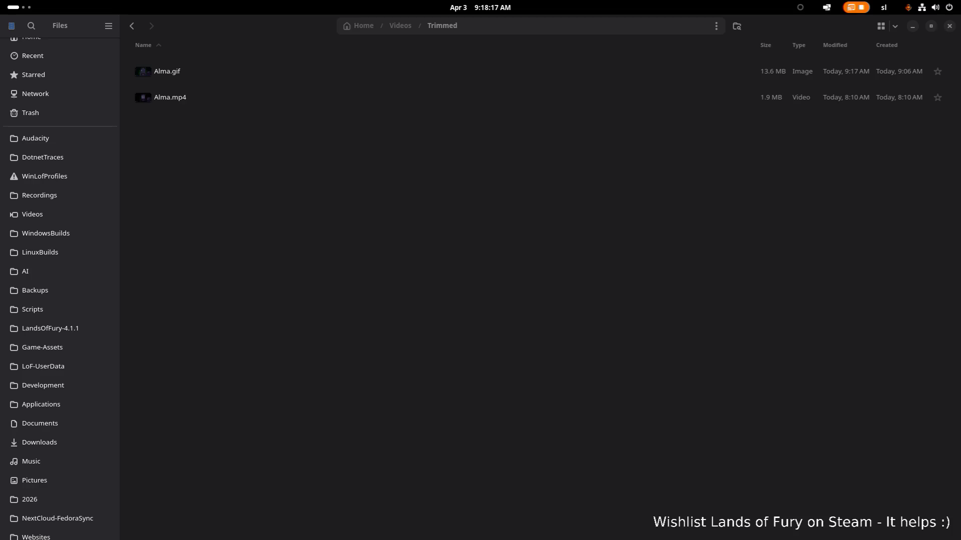
{"action": "scroll", "coordinate": [4, 219], "scroll_direction": "down", "scroll_amount": 1}
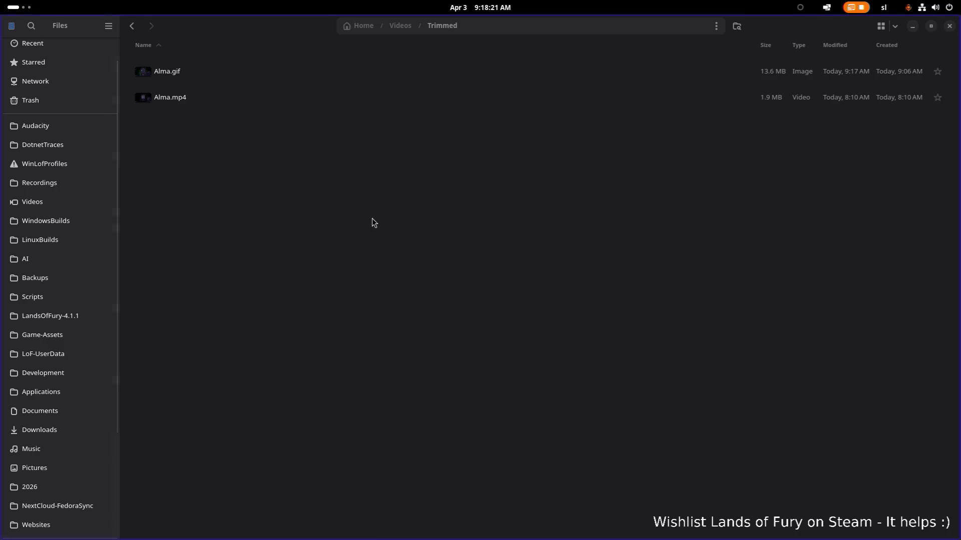
{"action": "key", "text": "alt+Tab"}
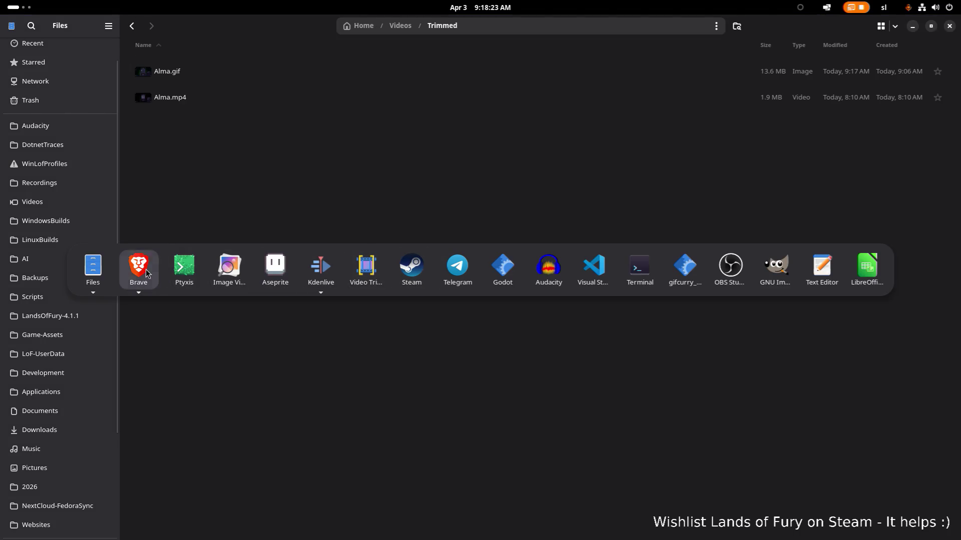
{"action": "left_click", "coordinate": [81, 272]}
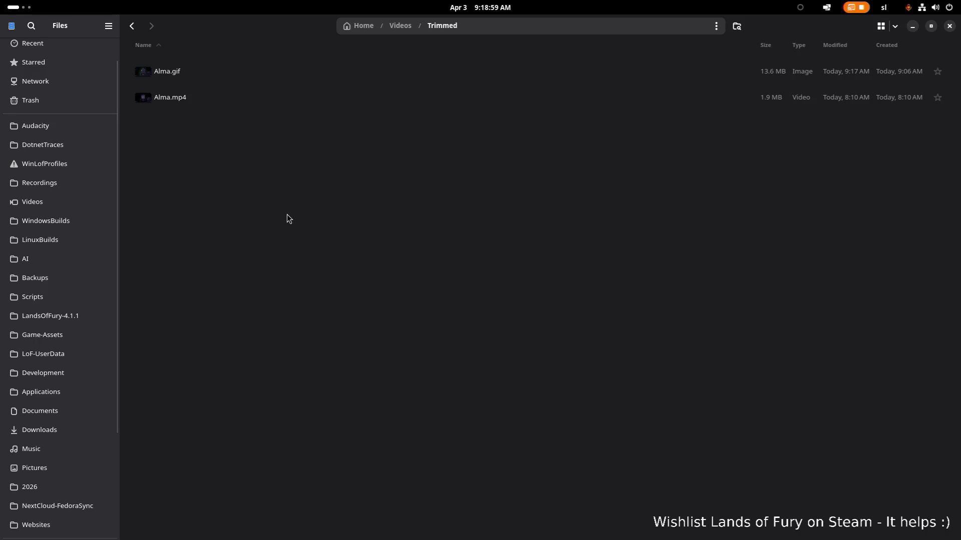
{"action": "key", "text": "super"}
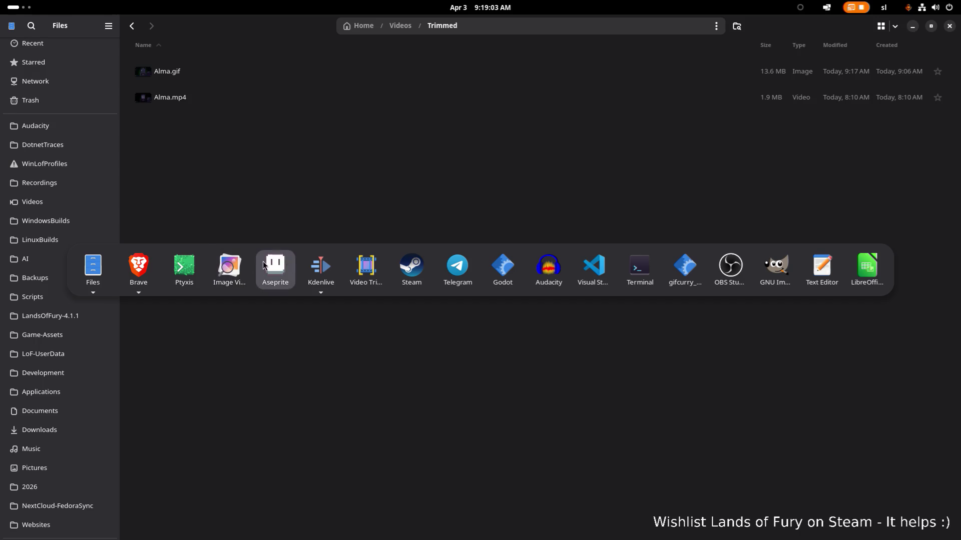
Change the script's FPS default from 60 to 50 in VS Code and save mp4togif.sh
{"action": "left_click", "coordinate": [195, 269]}
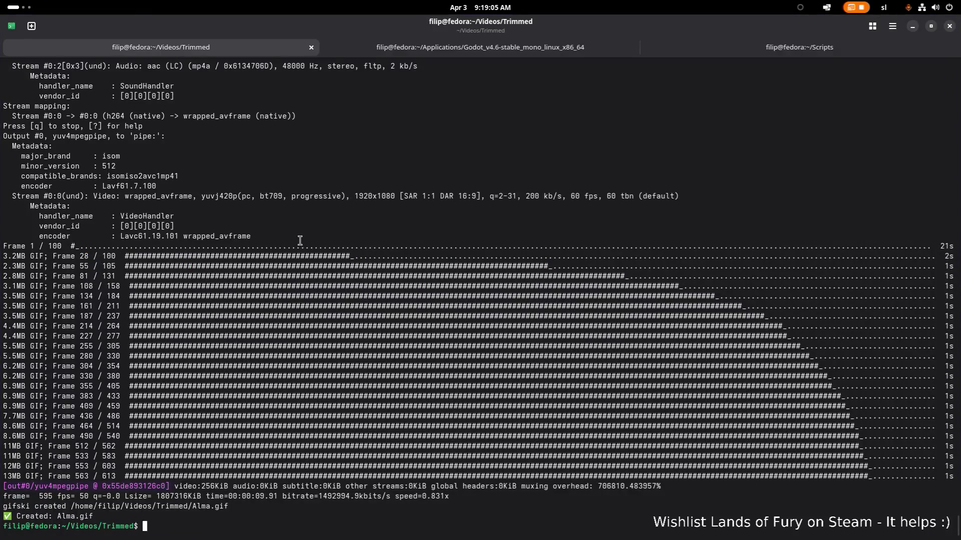
{"action": "key", "text": "super"}
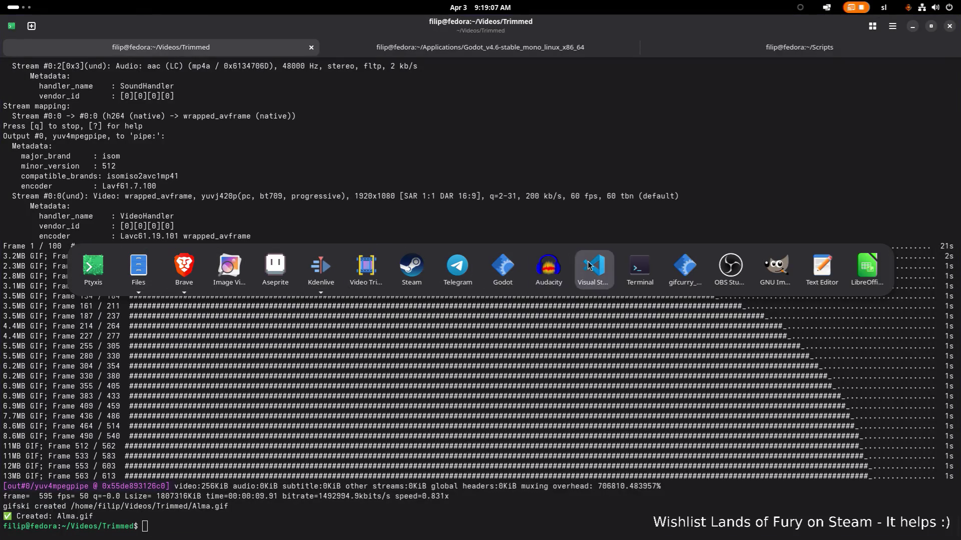
{"action": "left_click", "coordinate": [594, 267]}
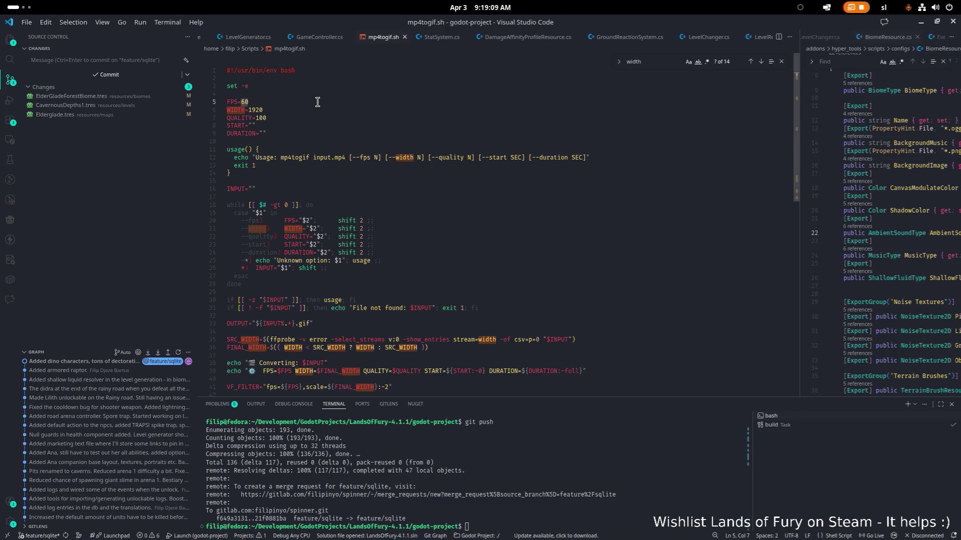
{"action": "key", "text": "Left"}
{"action": "key", "text": "BackSpace"}
{"action": "type", "text": "5"}
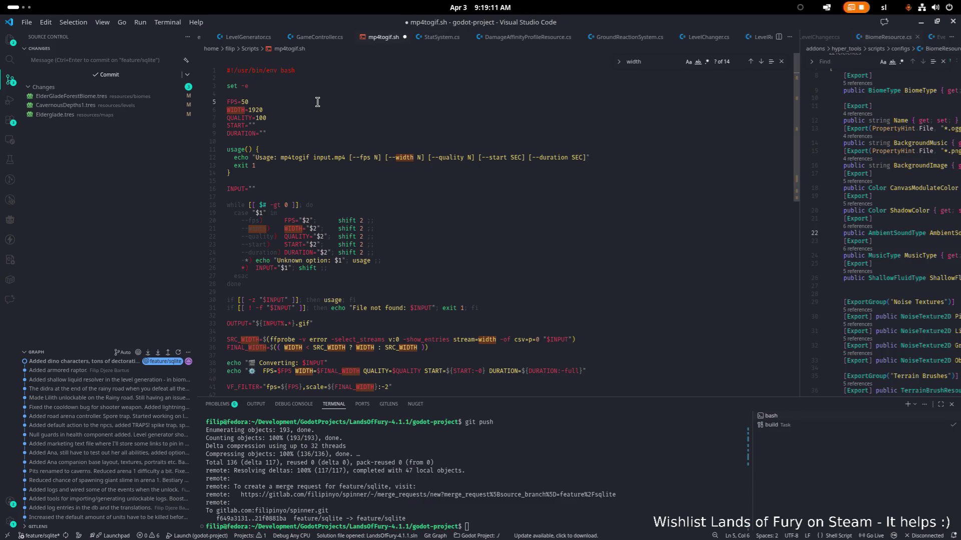
{"action": "key", "text": "ctrl+s"}
{"action": "left_click", "coordinate": [507, 133]}
Switch via the Steam partner page back to the Ptyxis terminal
{"action": "key", "text": "super"}
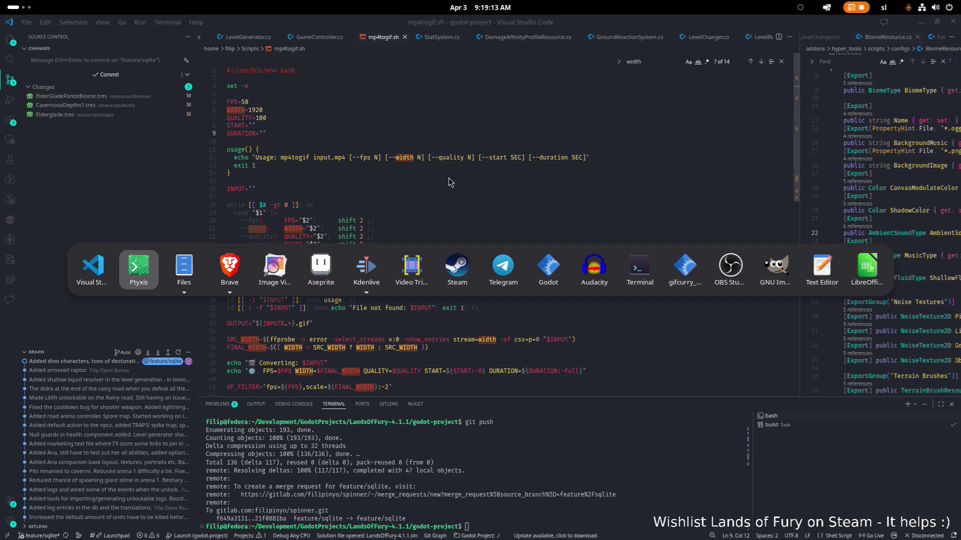
{"action": "left_click", "coordinate": [233, 265]}
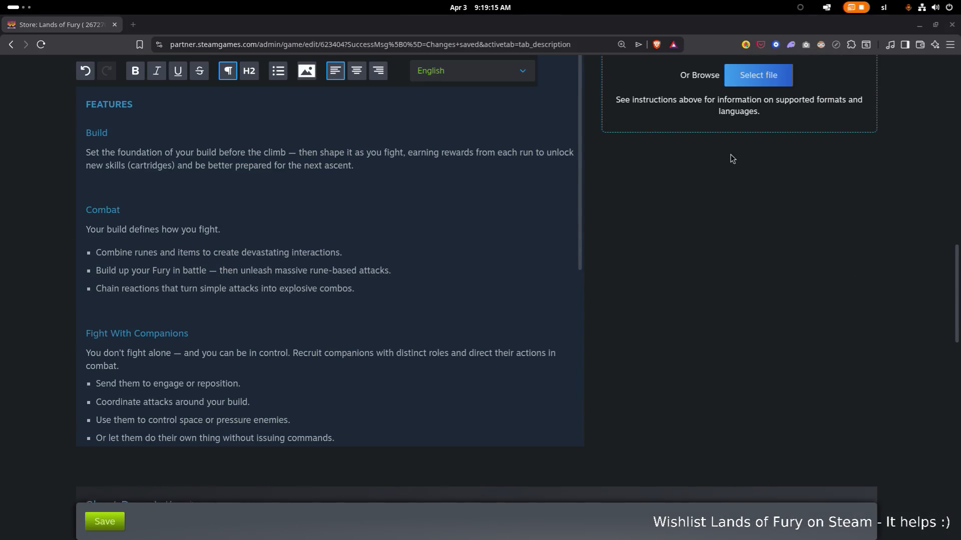
{"action": "scroll", "coordinate": [316, 316], "scroll_direction": "down", "scroll_amount": 1}
{"action": "key", "text": "super"}
{"action": "left_click", "coordinate": [184, 267]}
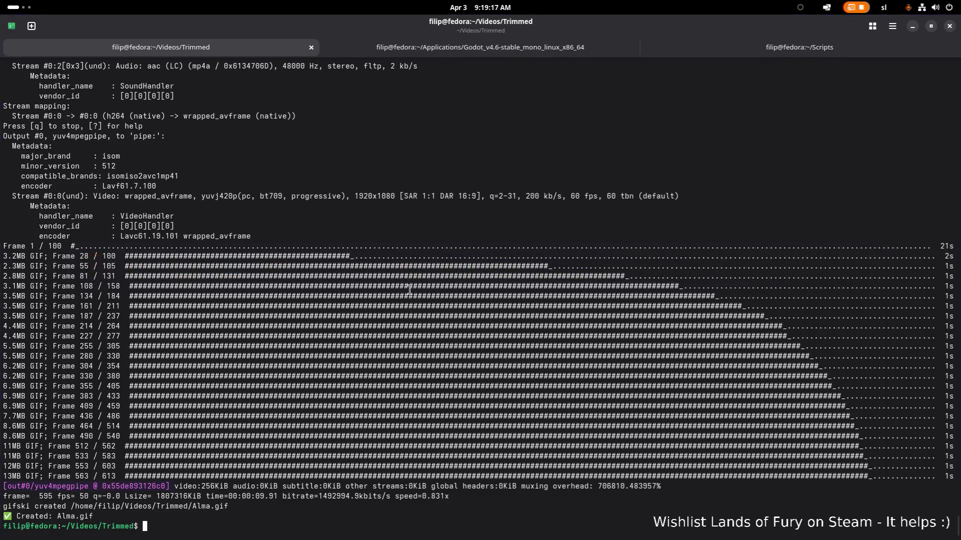
Rerun mp4togif.sh Alma.mp4 at 50 fps, then switch to the Files window
{"action": "key", "text": "Up"}
{"action": "key", "text": "Return"}
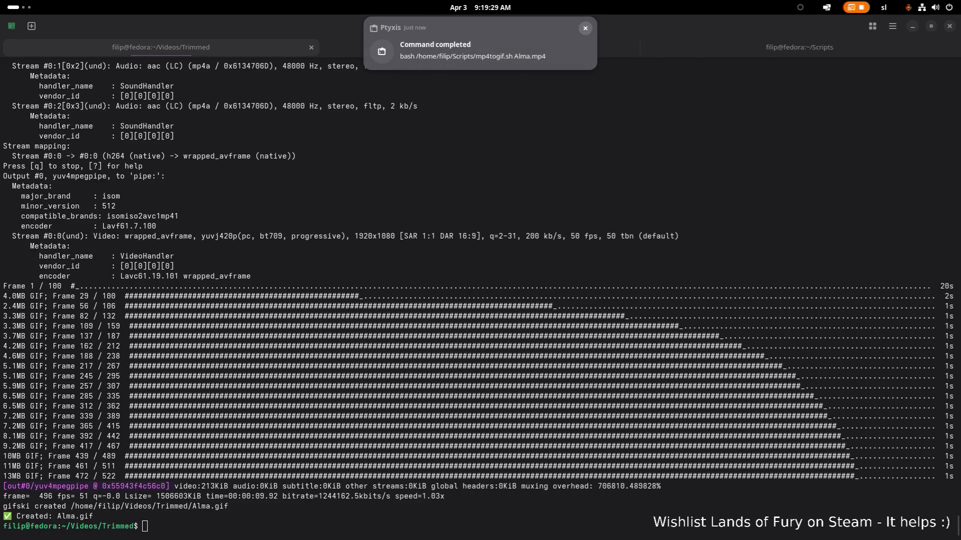
{"action": "key", "text": "super"}
{"action": "left_click", "coordinate": [230, 271]}
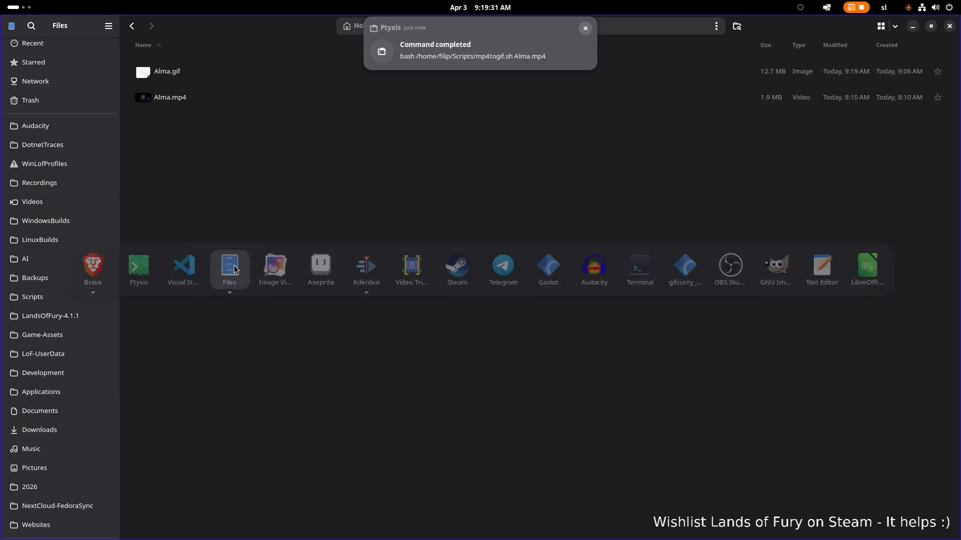
Preview the regenerated 12.7 MB Alma.gif in the image viewer and close it
{"action": "double_click", "coordinate": [239, 72]}
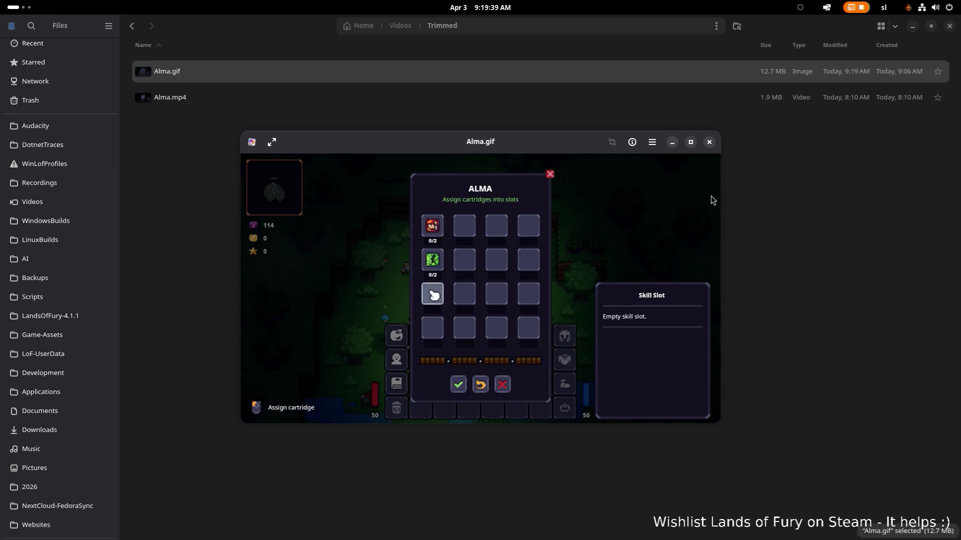
{"action": "left_click", "coordinate": [708, 143]}
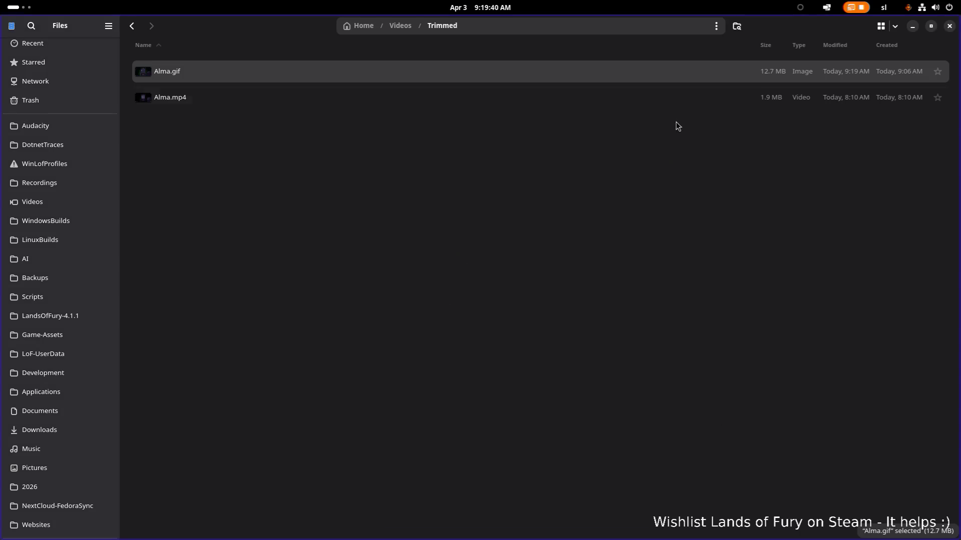
Choose Brave via Open With for Alma.gif, then return to the terminal with the finished 50 fps run
{"action": "right_click", "coordinate": [613, 73]}
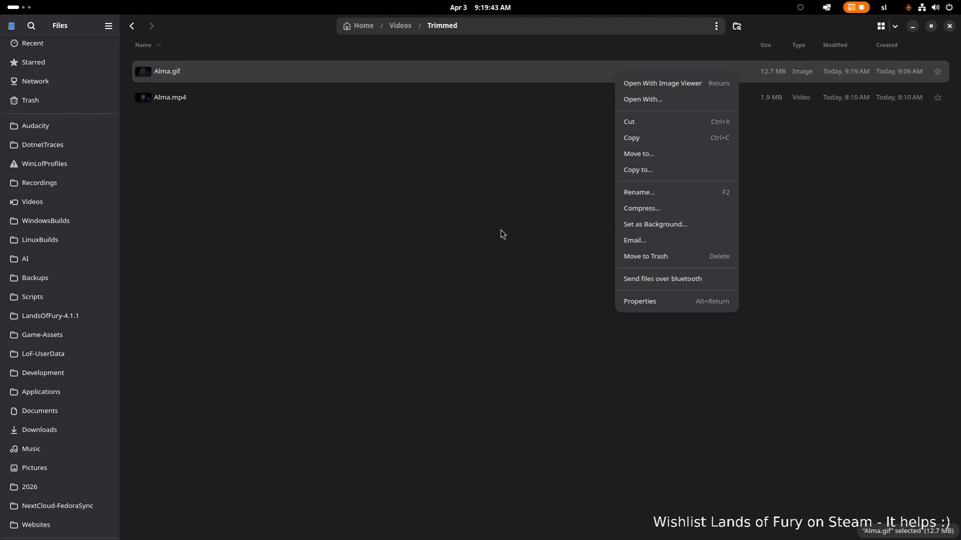
{"action": "left_click", "coordinate": [654, 103]}
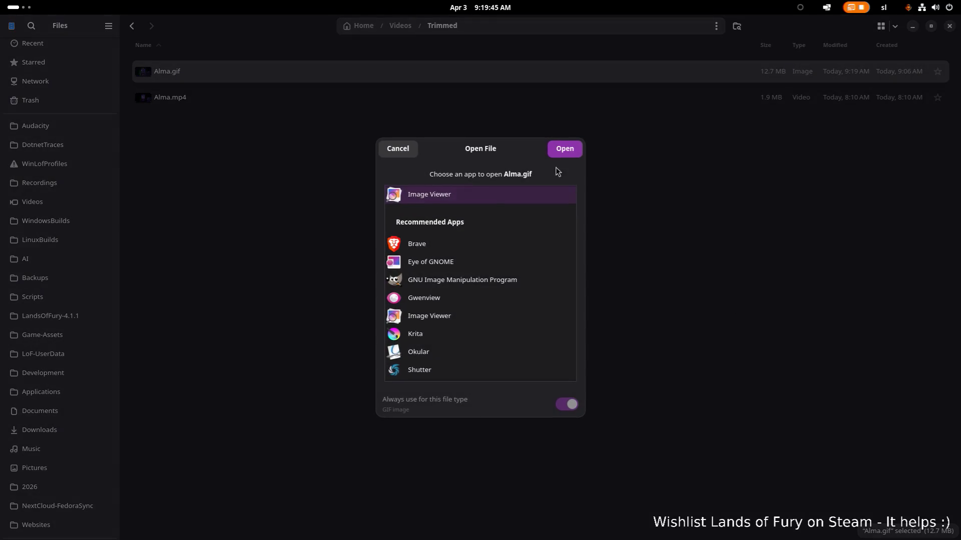
{"action": "double_click", "coordinate": [434, 248]}
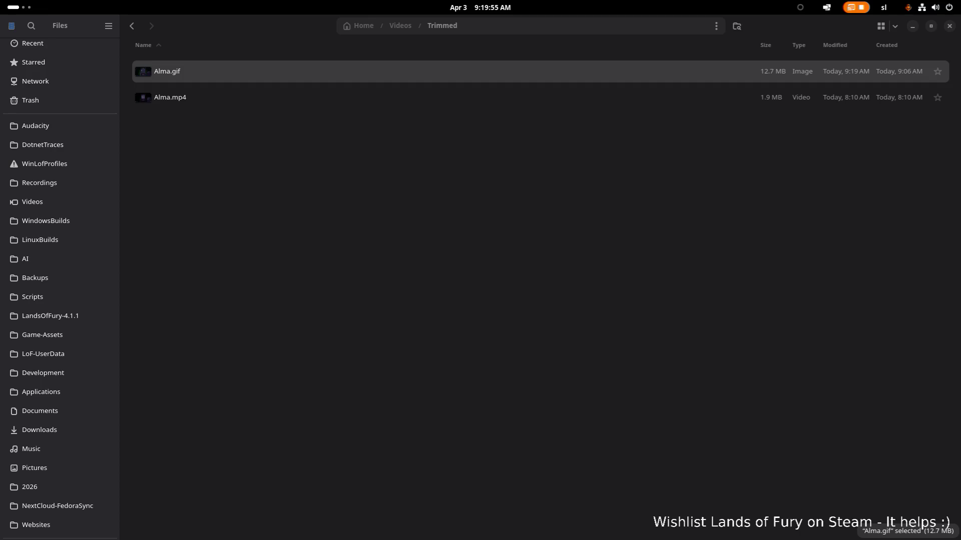
{"action": "left_click", "coordinate": [419, 171]}
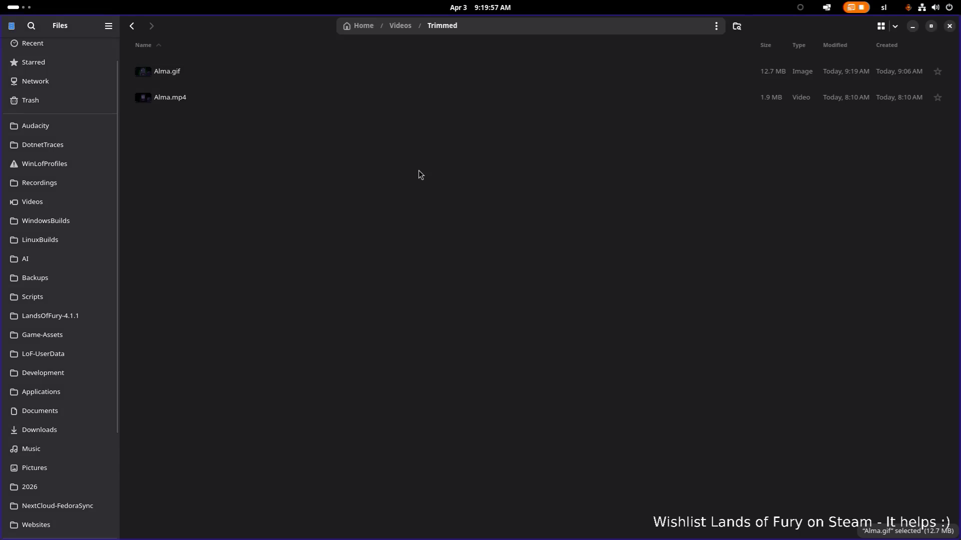
{"action": "key", "text": "alt+Tab"}
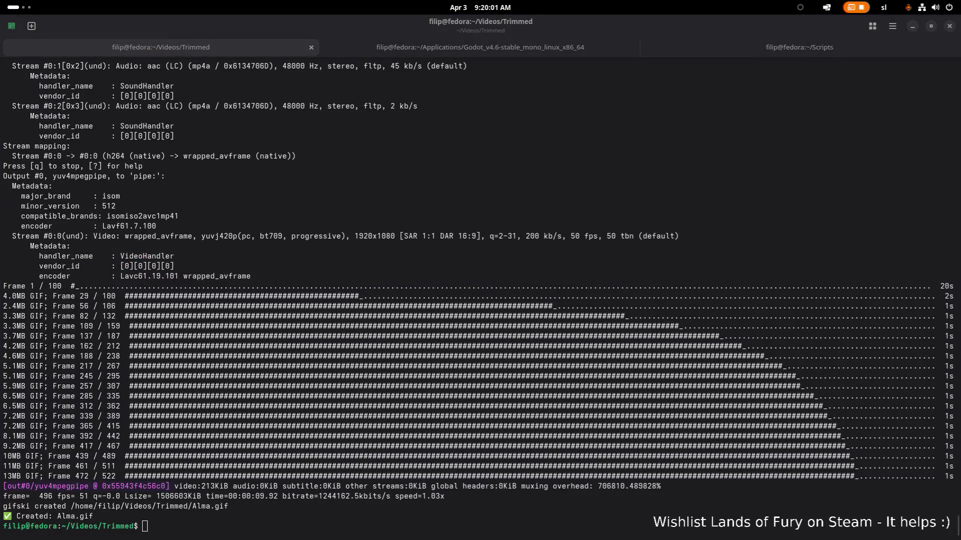
In mp4togif.sh, change the FPS default from 50 back to 60
{"action": "left_click", "coordinate": [335, 321]}
{"action": "key", "text": "alt+Tab"}
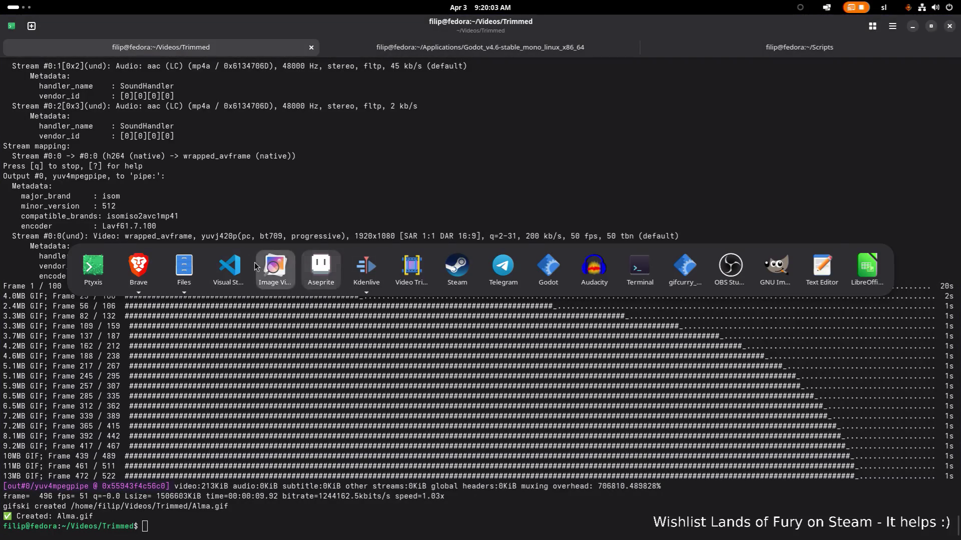
{"action": "left_click", "coordinate": [283, 109]}
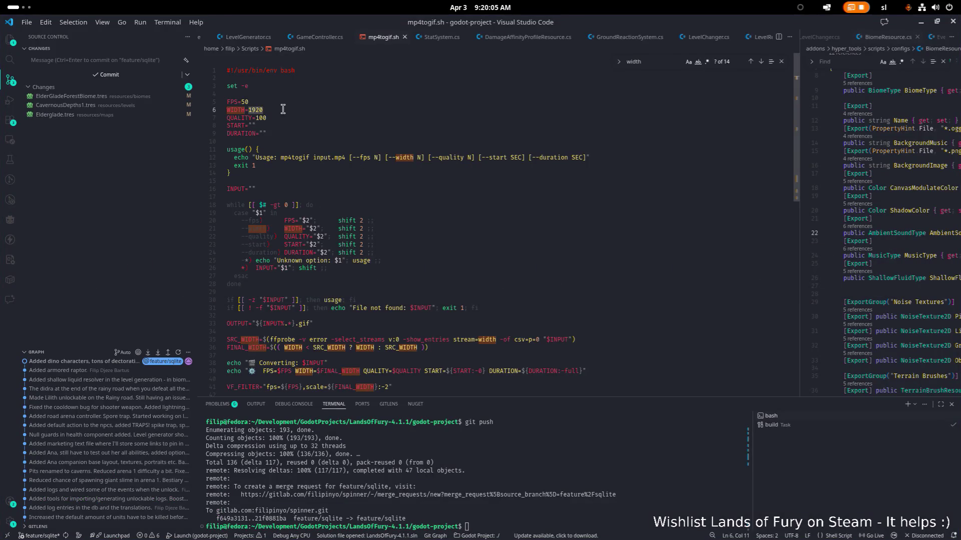
{"action": "key", "text": "Up"}
{"action": "key", "text": "Left"}
{"action": "key", "text": "BackSpace"}
{"action": "type", "text": "6"}
Search the script for WIDTH, step through its occurrences, then select all the script text
{"action": "left_click", "coordinate": [236, 110]}
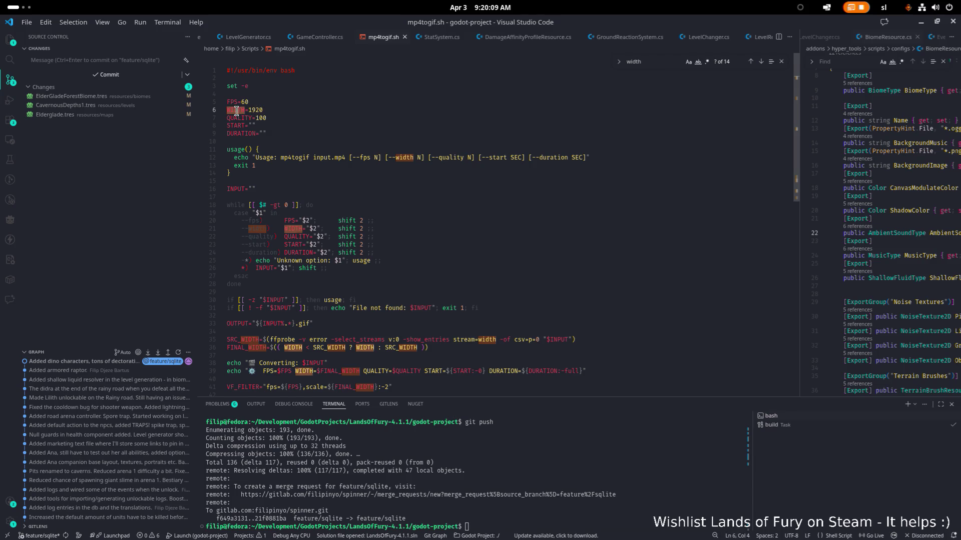
{"action": "key", "text": "ctrl+f"}
{"action": "key", "text": "Return"}
{"action": "key", "text": "Return"}
{"action": "key", "text": "Return"}
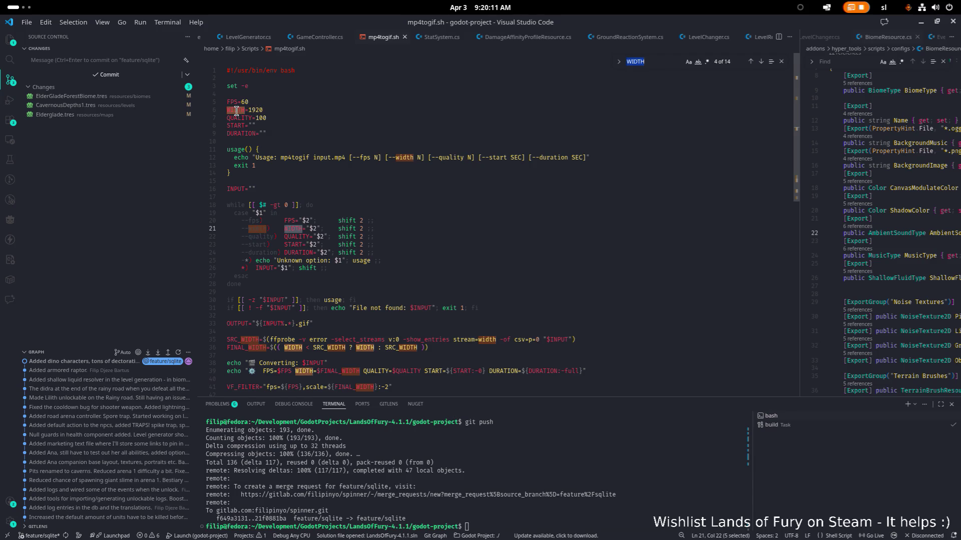
{"action": "key", "text": "Return"}
{"action": "key", "text": "Return"}
{"action": "key", "text": "Return"}
{"action": "key", "text": "Return"}
{"action": "key", "text": "Return"}
{"action": "key", "text": "Return"}
{"action": "left_click", "coordinate": [577, 131]}
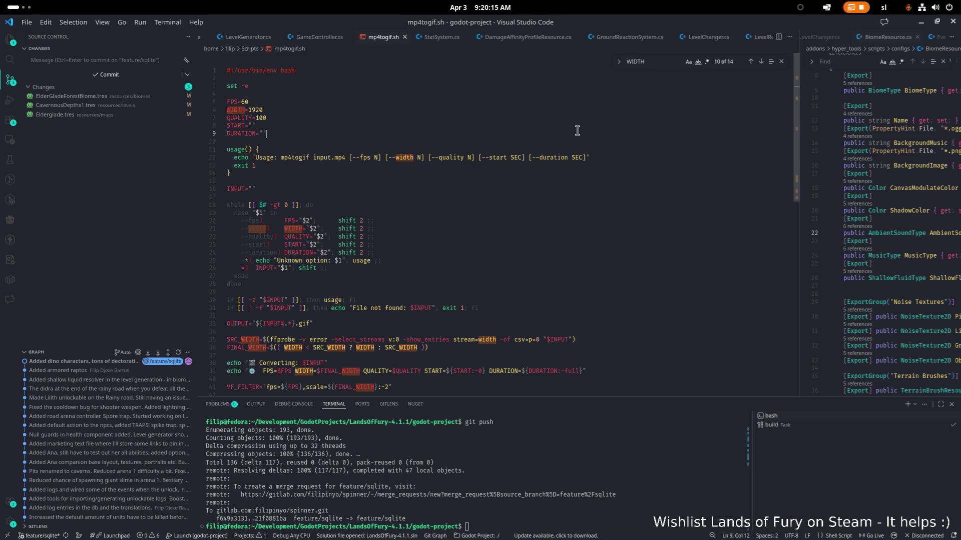
{"action": "key", "text": "ctrl+a"}
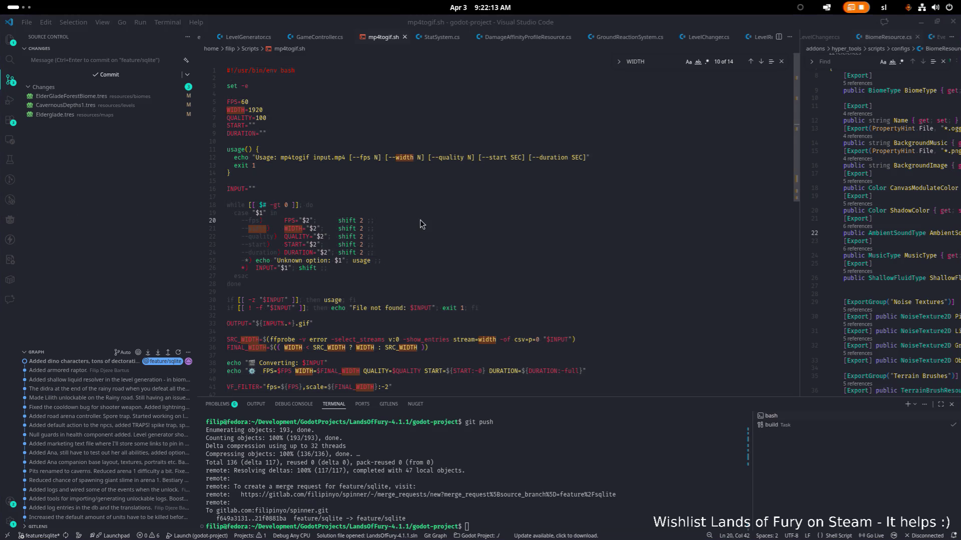
Bring up the list of open applications over the editor
{"action": "key", "text": "super"}
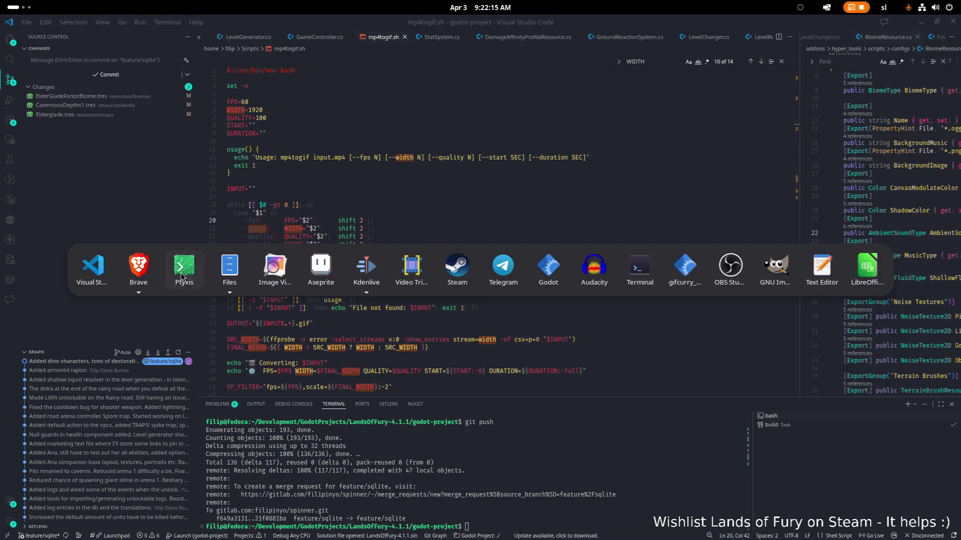
In Files, show Alma.mp4's Properties and its Audio/Video details
{"action": "left_click", "coordinate": [214, 269]}
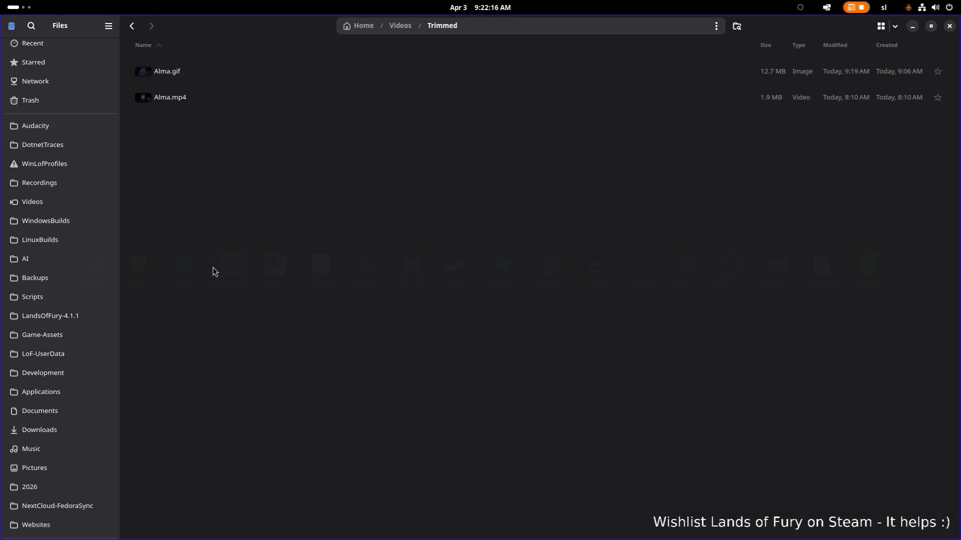
{"action": "right_click", "coordinate": [257, 100]}
{"action": "left_click", "coordinate": [336, 315]}
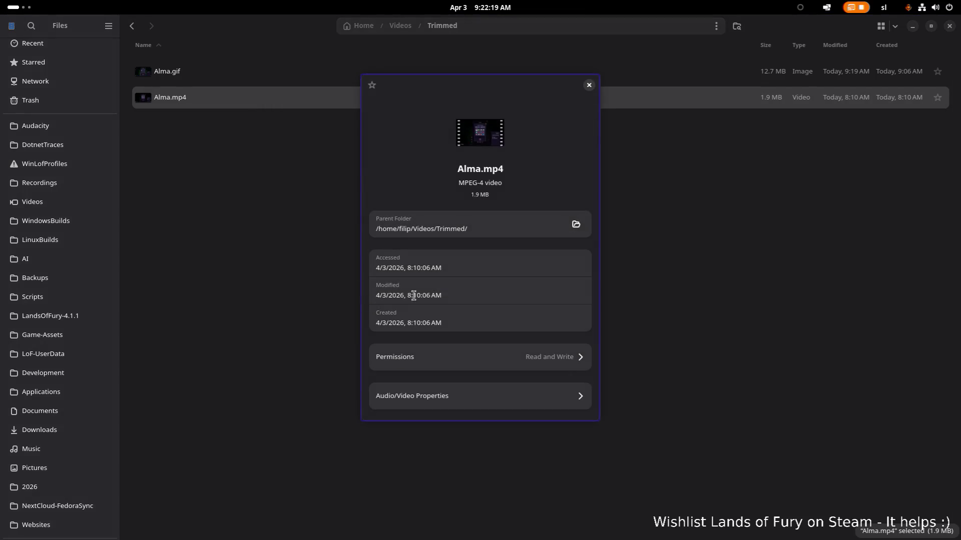
{"action": "left_click", "coordinate": [473, 397]}
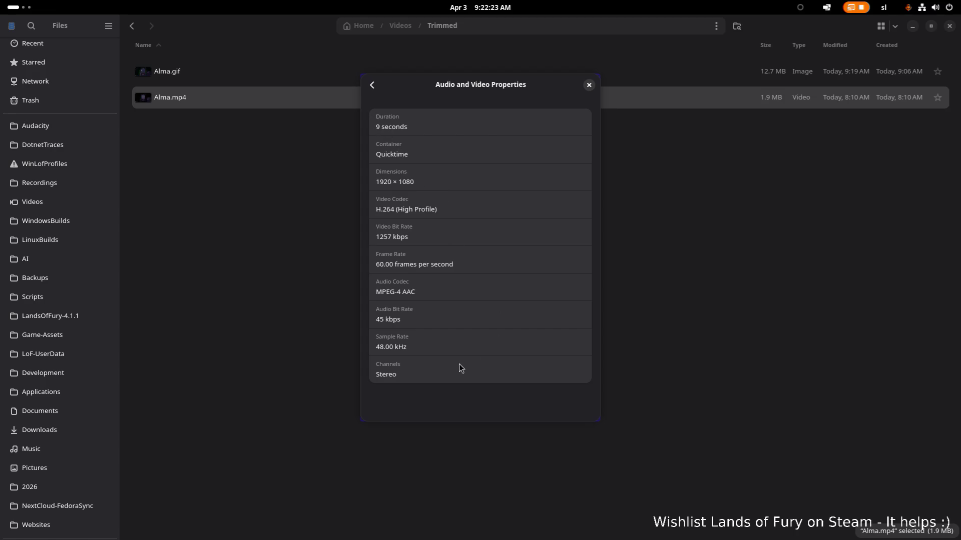
Select the 1920 × 1080 Dimensions value in Alma.mp4's audio/video properties
{"action": "left_click_drag", "start_coordinate": [414, 182], "coordinate": [400, 182]}
{"action": "right_click", "coordinate": [409, 183]}
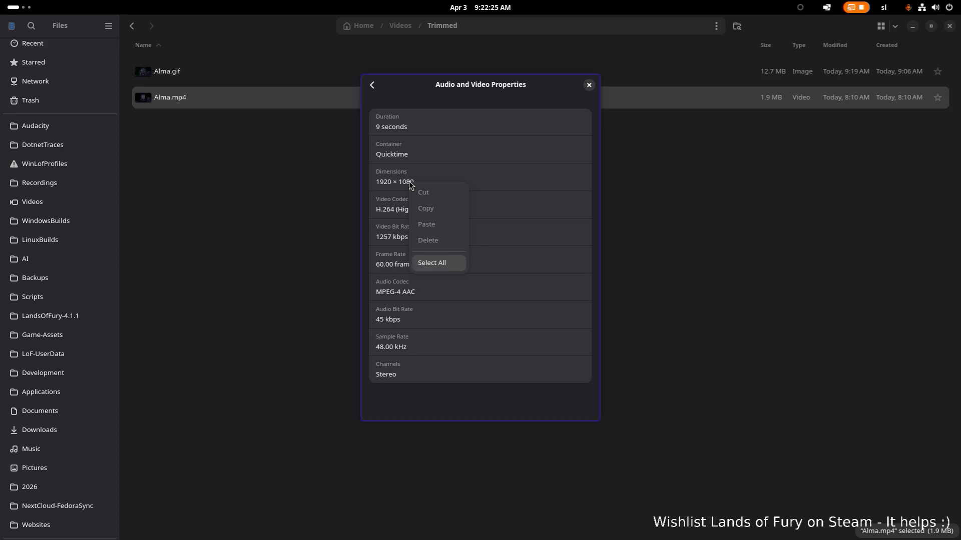
{"action": "left_click", "coordinate": [401, 181]}
{"action": "triple_click", "coordinate": [400, 181]}
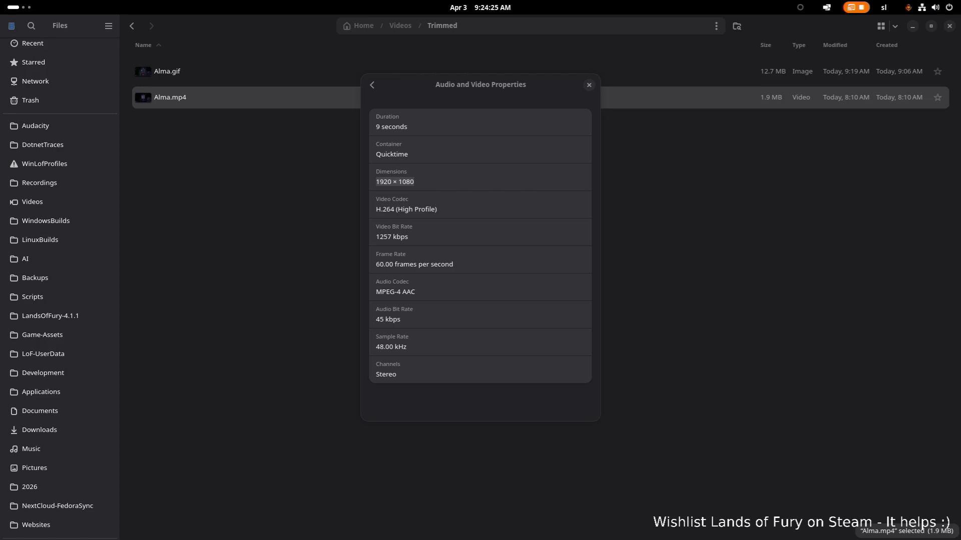
{"action": "key", "text": "alt+Tab"}
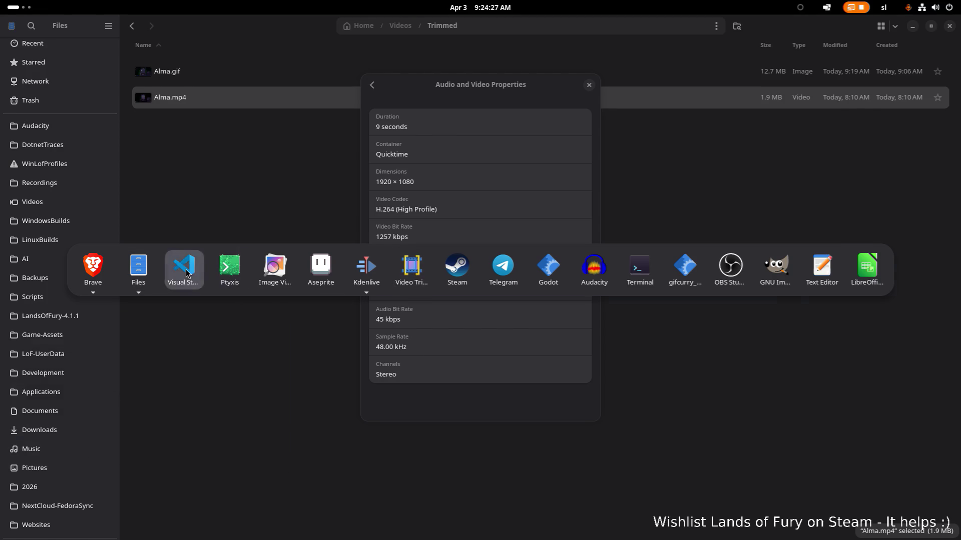
In Ptyxis, rerun mp4togif.sh on Alma.mp4 at 60 fps and 1920 width
{"action": "left_click", "coordinate": [185, 273]}
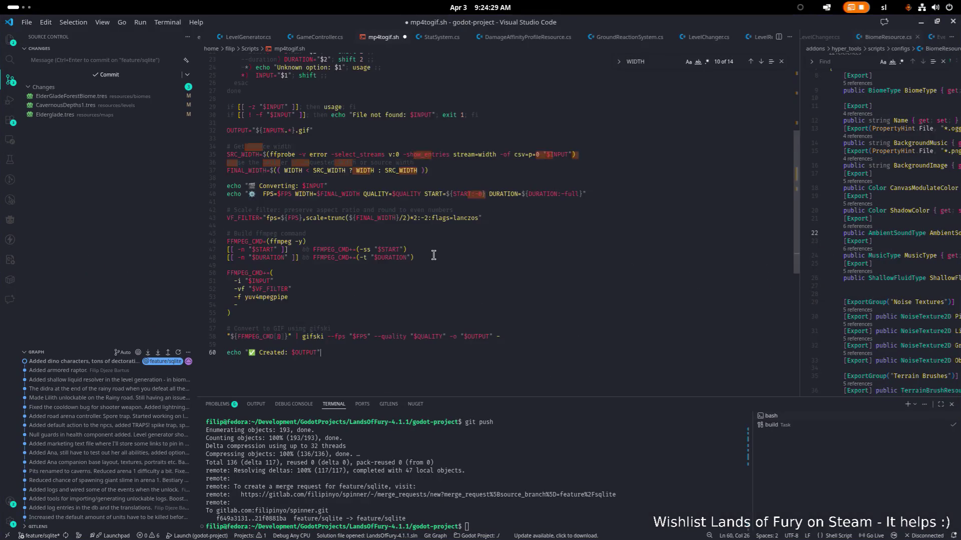
{"action": "scroll", "coordinate": [432, 255], "scroll_direction": "up", "scroll_amount": 7}
{"action": "key", "text": "alt+Tab"}
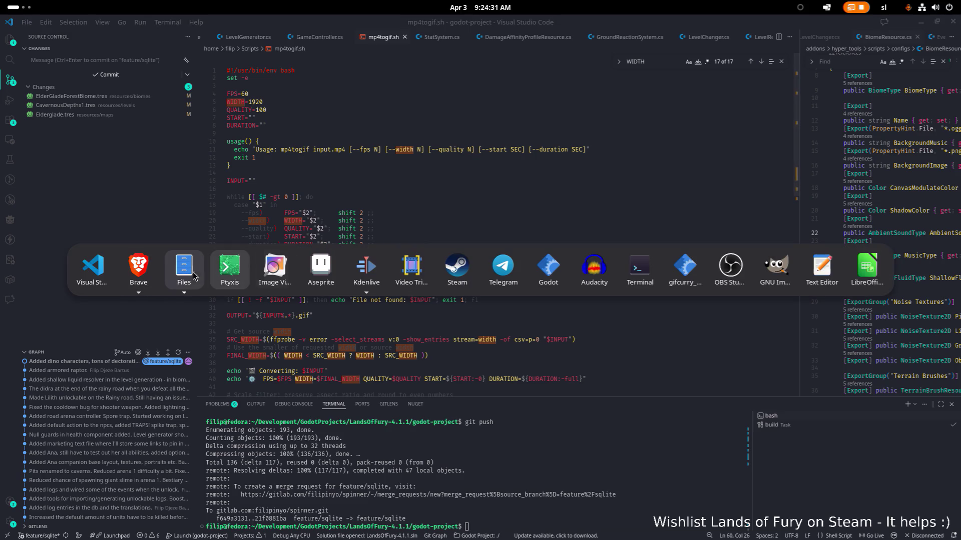
{"action": "key", "text": "Tab"}
{"action": "type", "text": "mp4togif.sh Alma.mp4"}
{"action": "key", "text": "Return"}
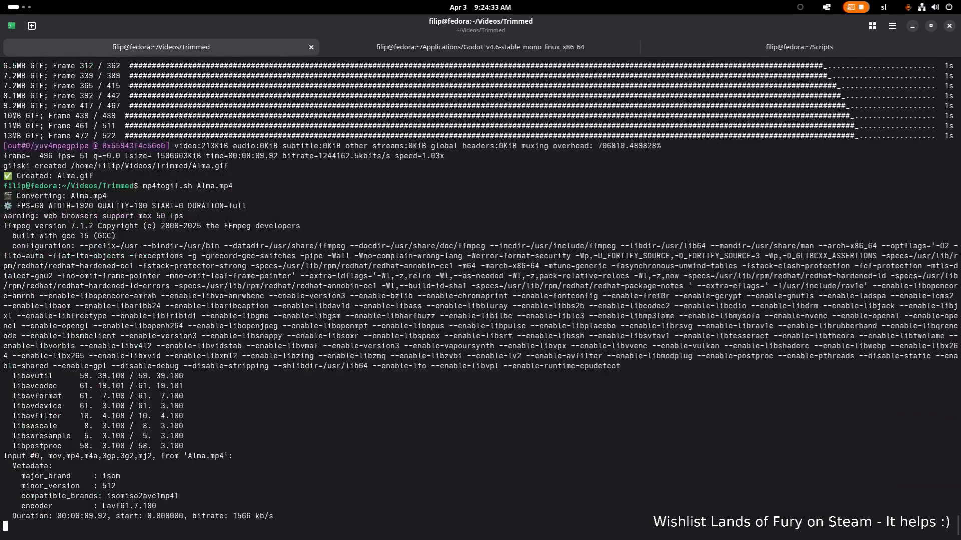
Close Alma.mp4's Properties in Files and end with the Trimmed folder in front
{"action": "key", "text": "alt+Tab"}
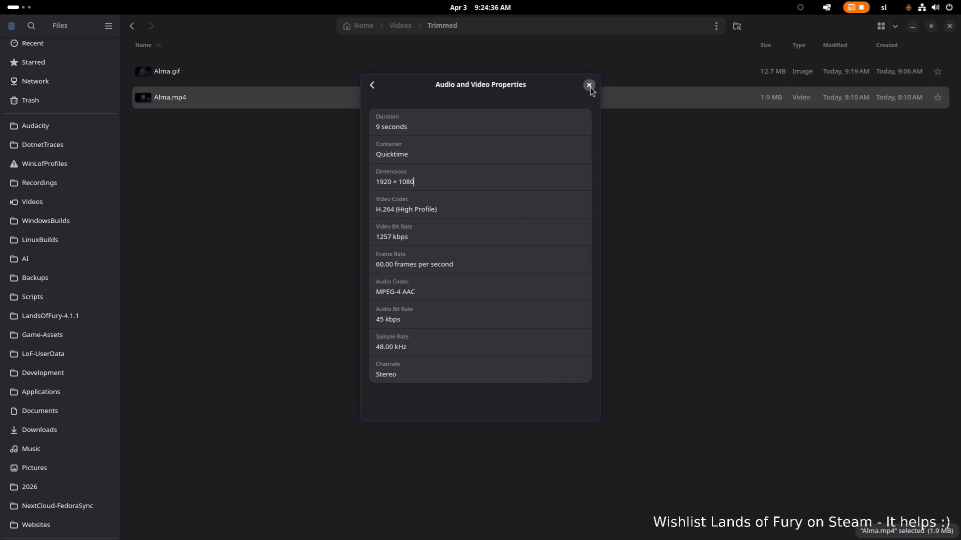
{"action": "left_click", "coordinate": [590, 87]}
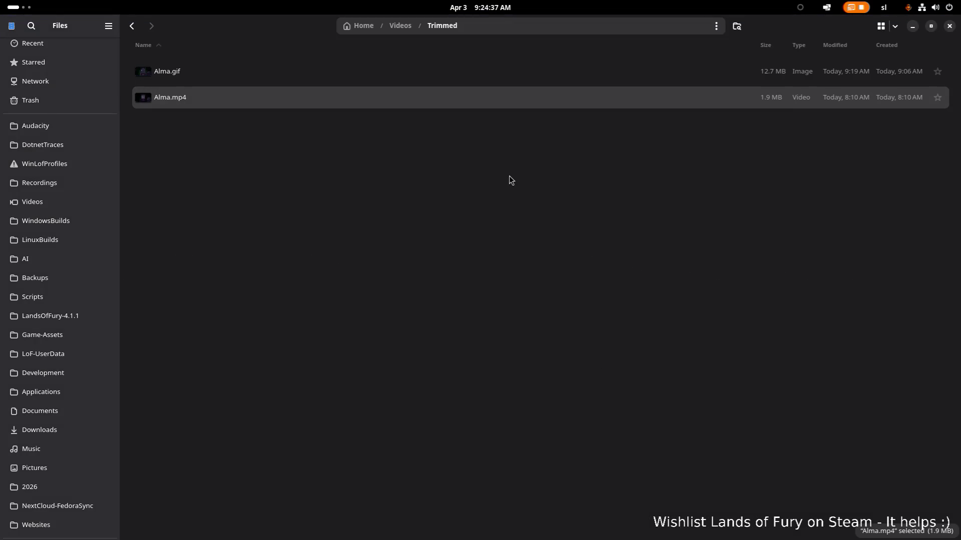
{"action": "left_click", "coordinate": [509, 176]}
{"action": "key", "text": "alt+Tab"}
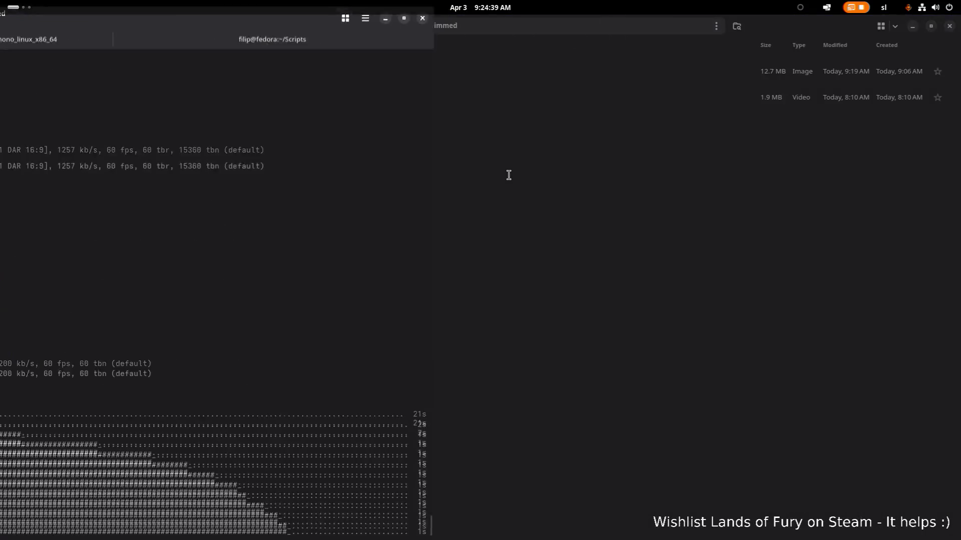
{"action": "key", "text": "alt+Tab"}
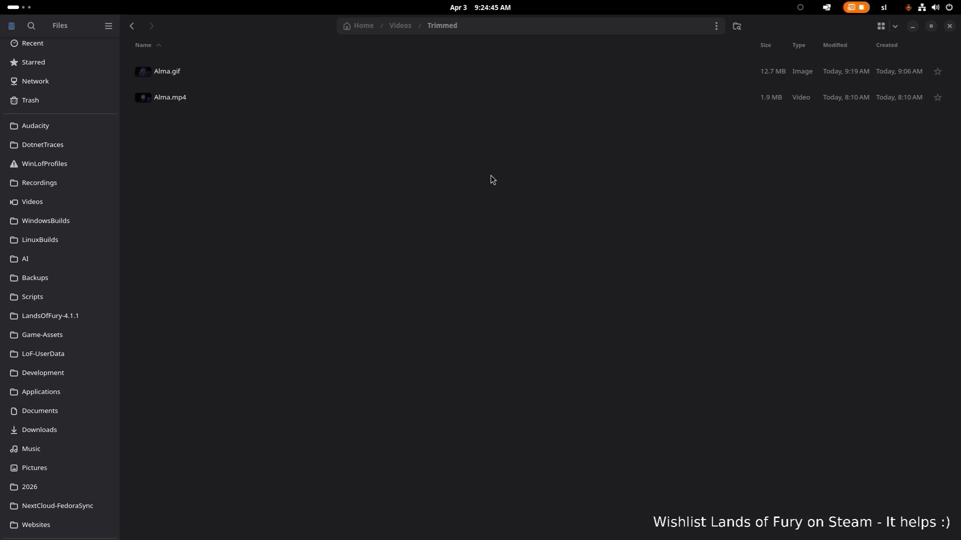
Preview the regenerated 13.6 MB Alma.gif's animation and close the viewer
{"action": "left_click", "coordinate": [494, 167]}
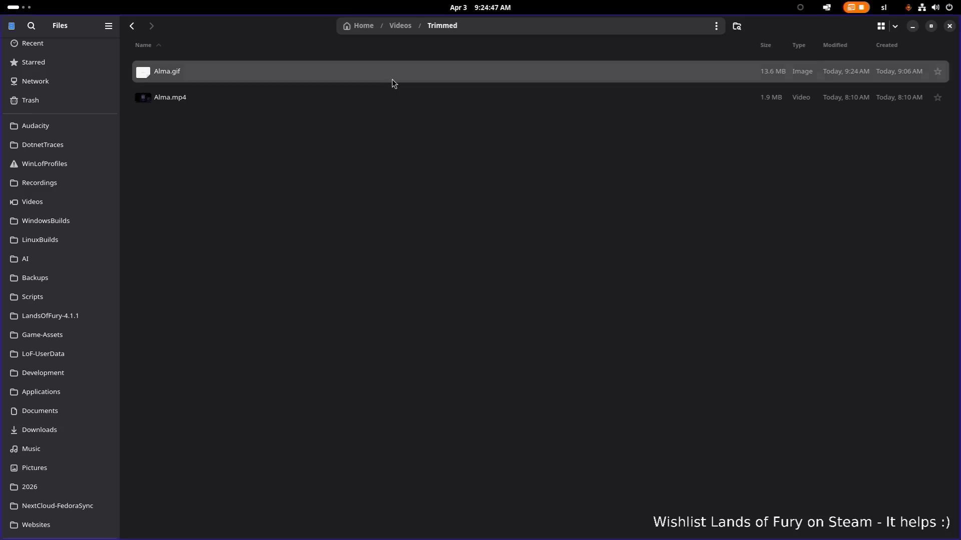
{"action": "double_click", "coordinate": [392, 83]}
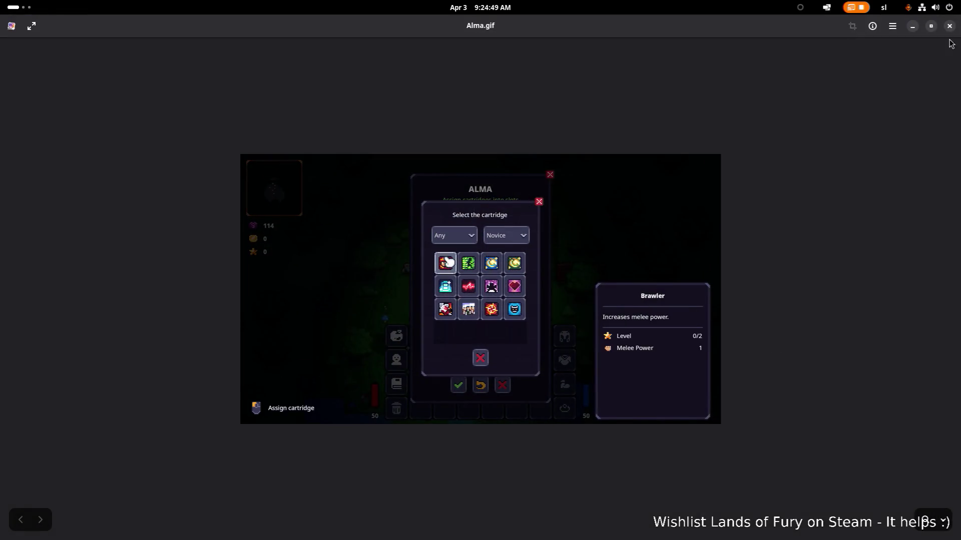
{"action": "left_click", "coordinate": [949, 26]}
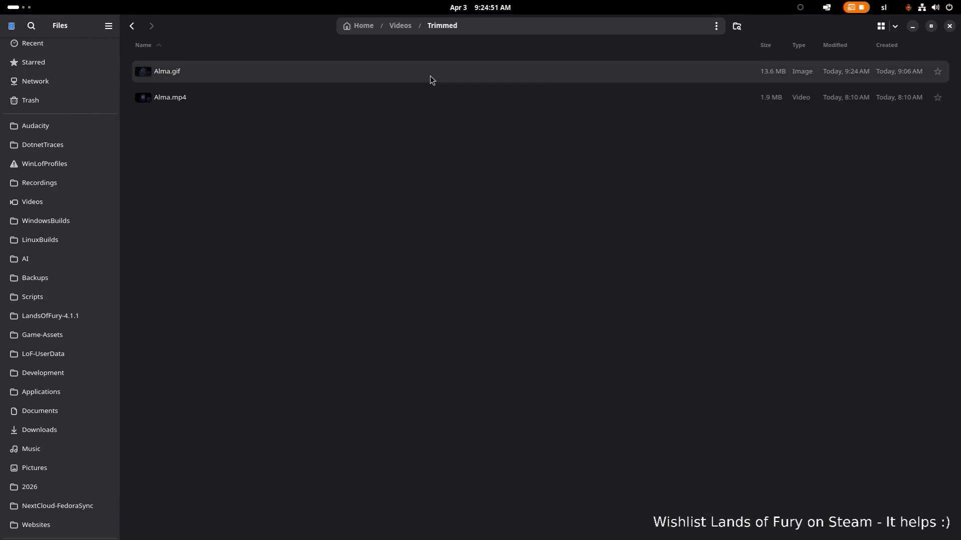
Check Alma.gif's file properties, close them, then bring up the app switcher
{"action": "right_click", "coordinate": [431, 77]}
{"action": "left_click", "coordinate": [476, 302]}
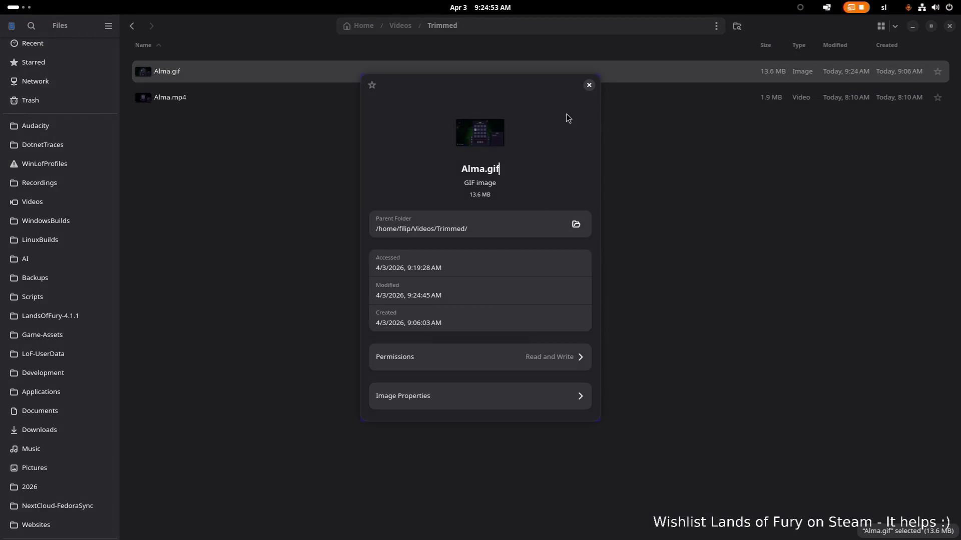
{"action": "left_click", "coordinate": [589, 85]}
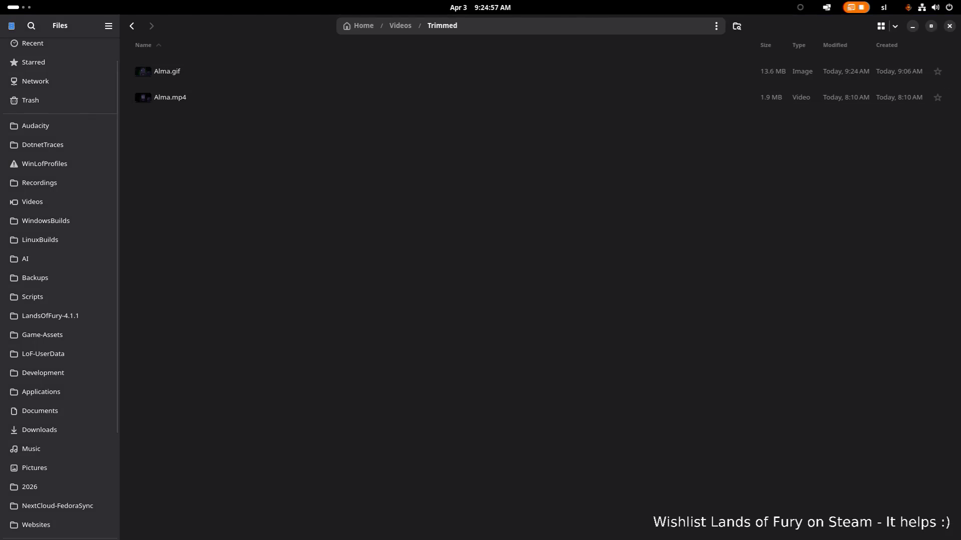
{"action": "key", "text": "alt+Tab"}
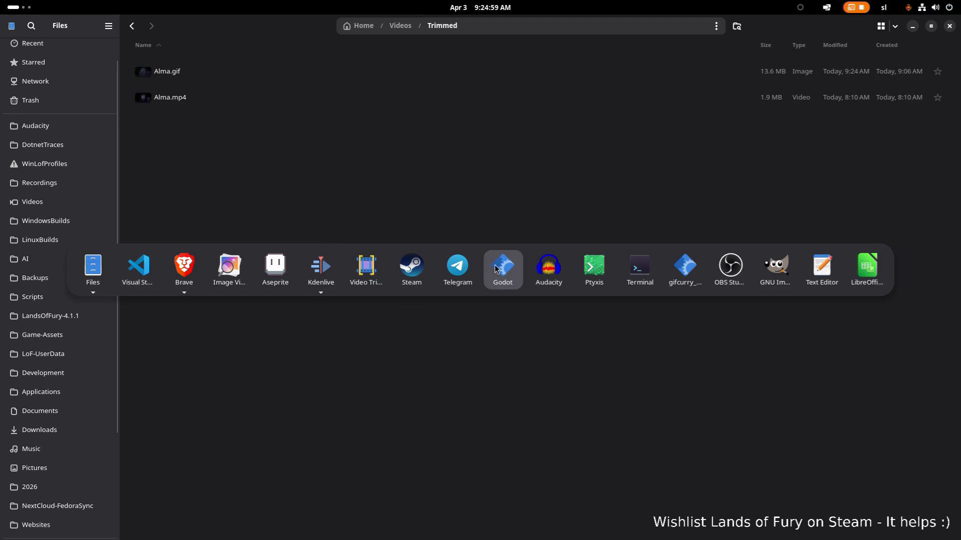
Replace mp4togif.sh from line 21 onward with the SAR-aware width logic and save
{"action": "left_click", "coordinate": [140, 269]}
{"action": "left_click", "coordinate": [410, 231]}
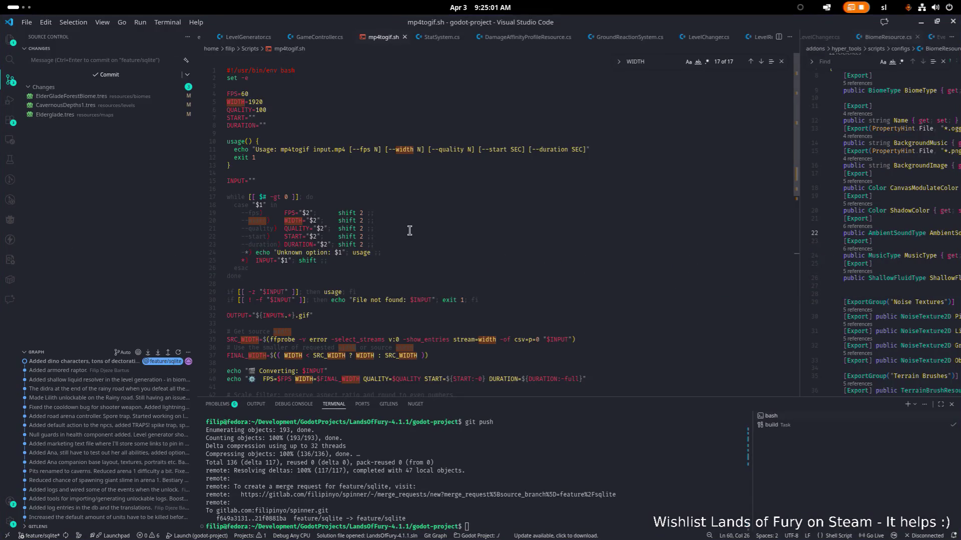
{"action": "key", "text": "ctrl+shift+End"}
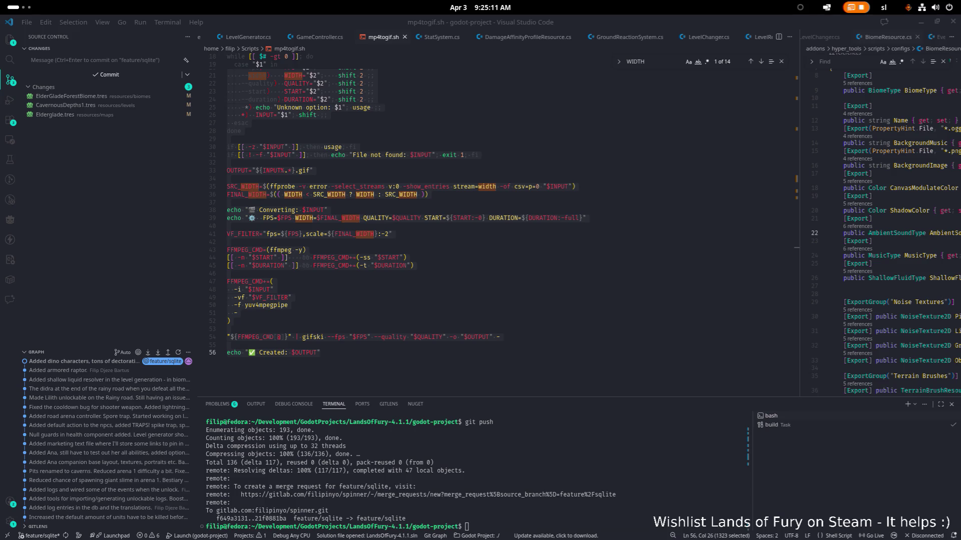
{"action": "key", "text": "ctrl+v"}
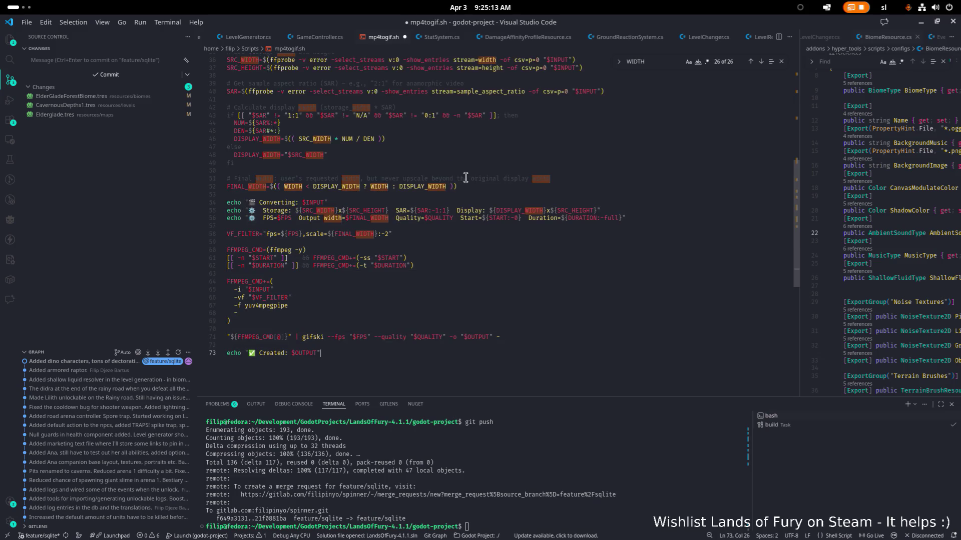
{"action": "scroll", "coordinate": [461, 177], "scroll_direction": "up", "scroll_amount": 5}
{"action": "left_click", "coordinate": [461, 177]}
{"action": "key", "text": "ctrl+s"}
Switch to the Steamworks store page in Brave, then head toward the file manager
{"action": "key", "text": "super"}
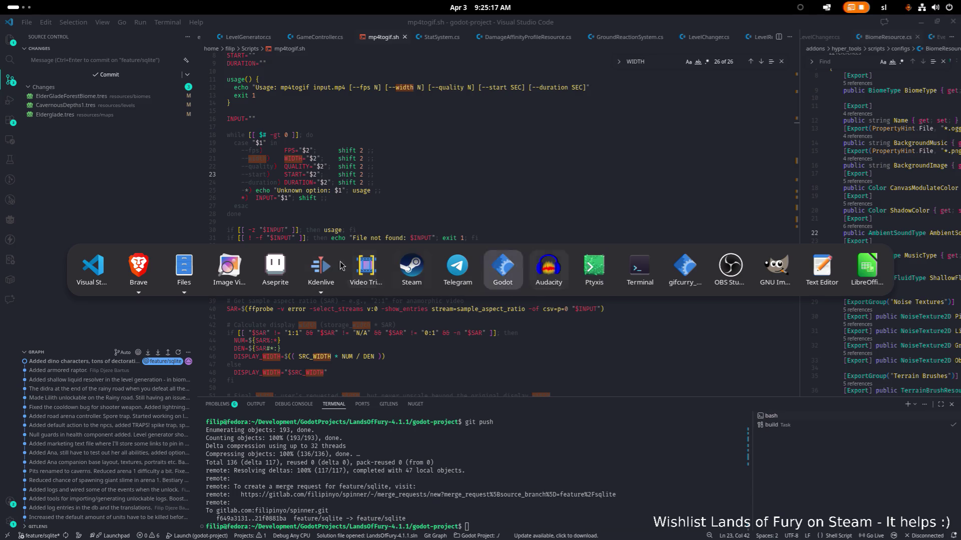
{"action": "key", "text": "super"}
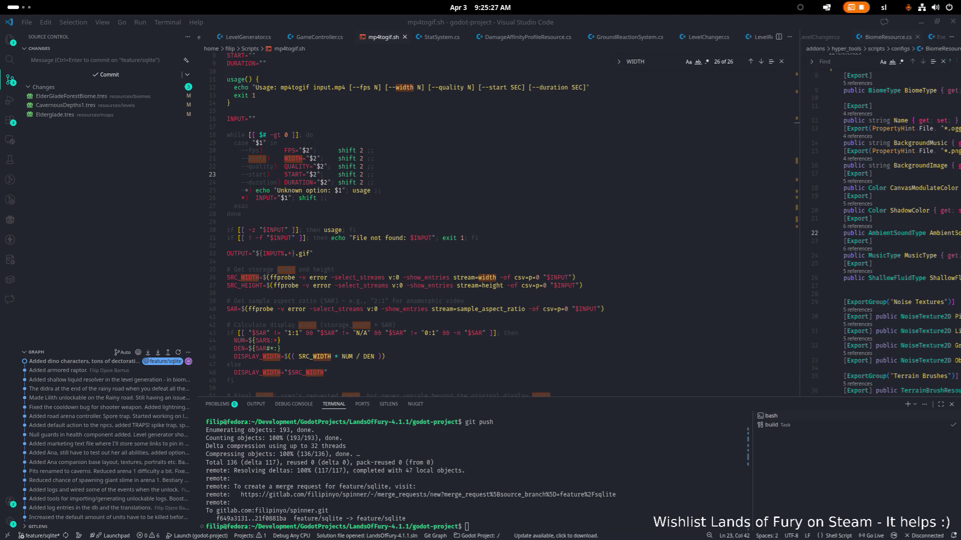
{"action": "key", "text": "alt+Tab"}
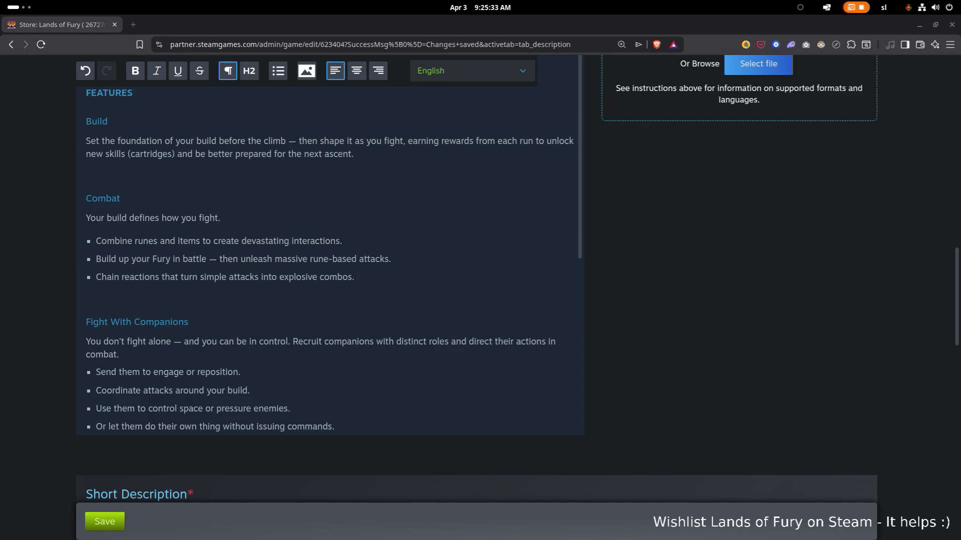
{"action": "key", "text": "alt+Tab"}
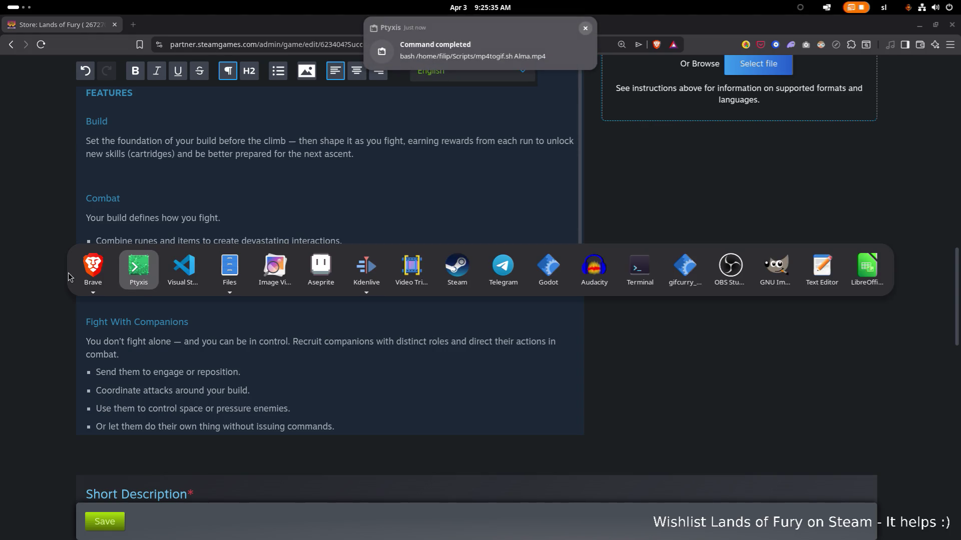
{"action": "key", "text": "alt+Tab"}
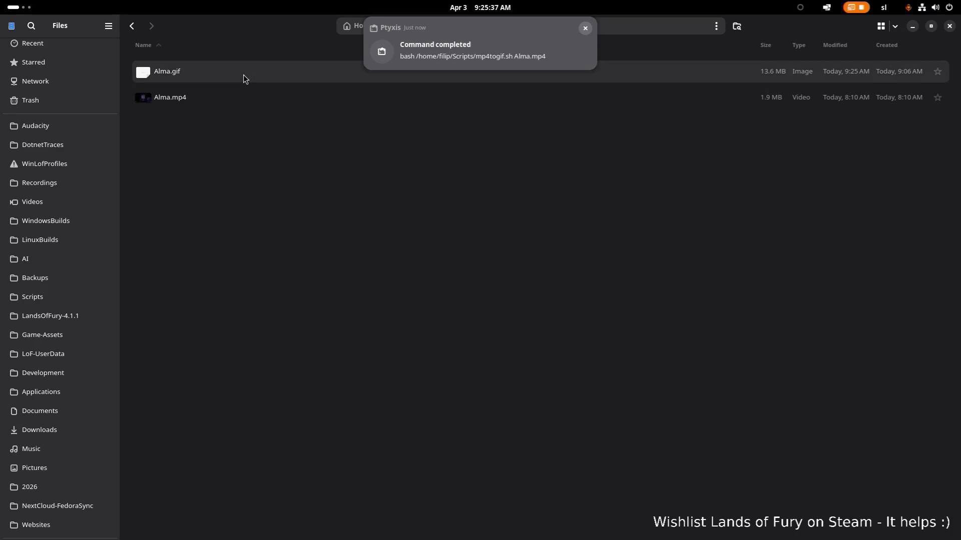
{"action": "left_click", "coordinate": [244, 74]}
{"action": "right_click", "coordinate": [243, 74]}
{"action": "left_click", "coordinate": [292, 309]}
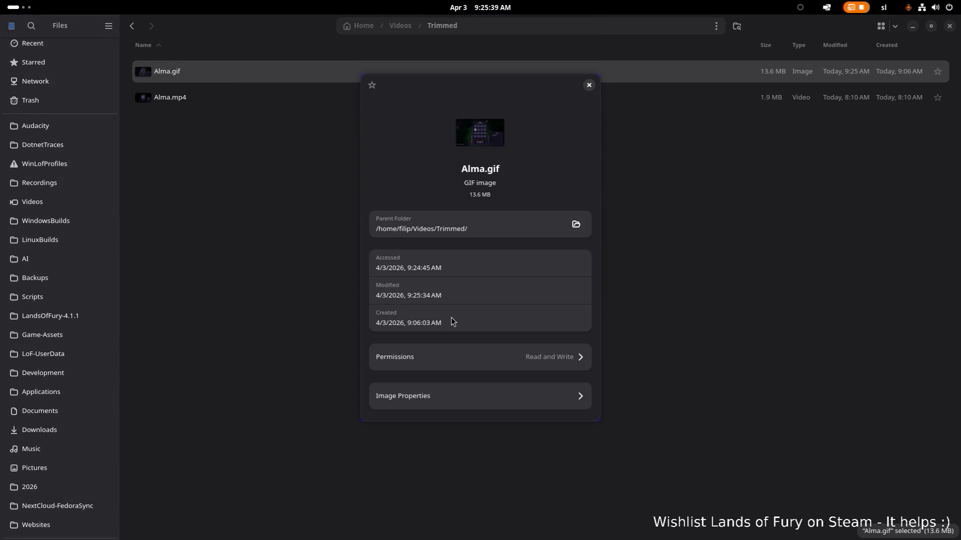
{"action": "left_click", "coordinate": [452, 395]}
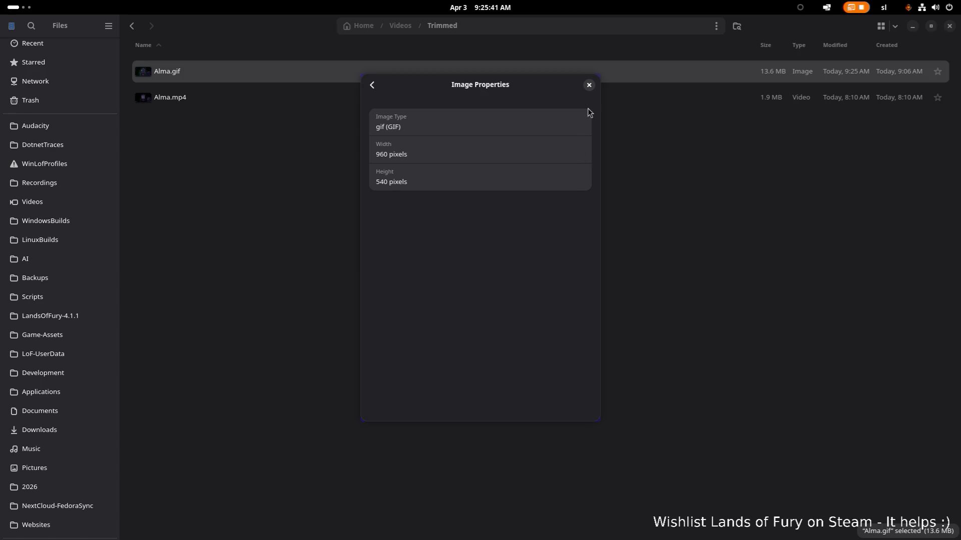
{"action": "left_click", "coordinate": [589, 84]}
{"action": "double_click", "coordinate": [389, 78]}
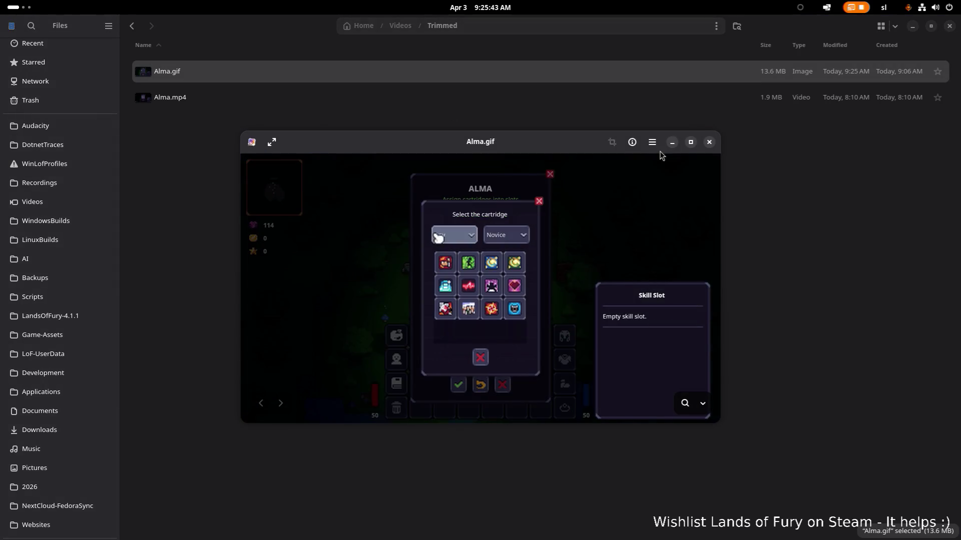
{"action": "left_click", "coordinate": [691, 143]}
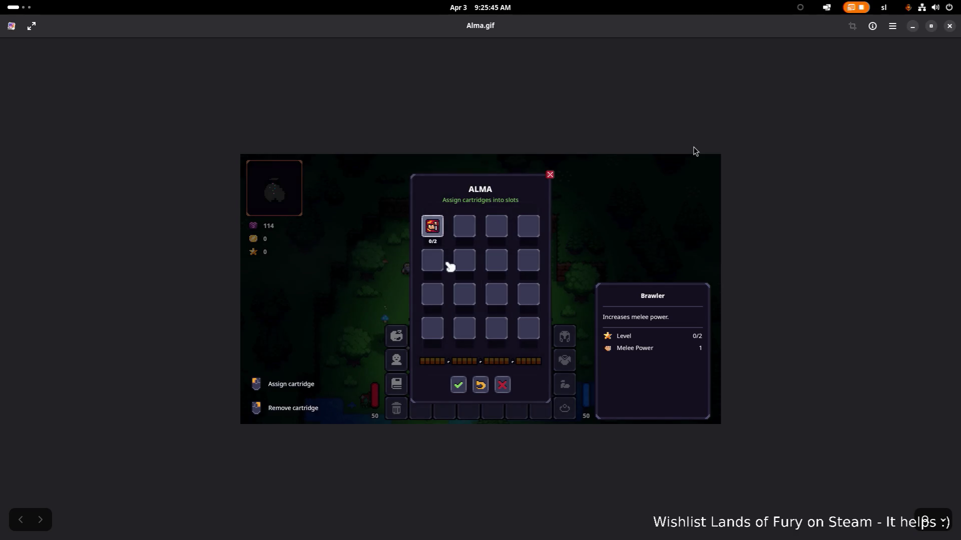
{"action": "left_click", "coordinate": [949, 26]}
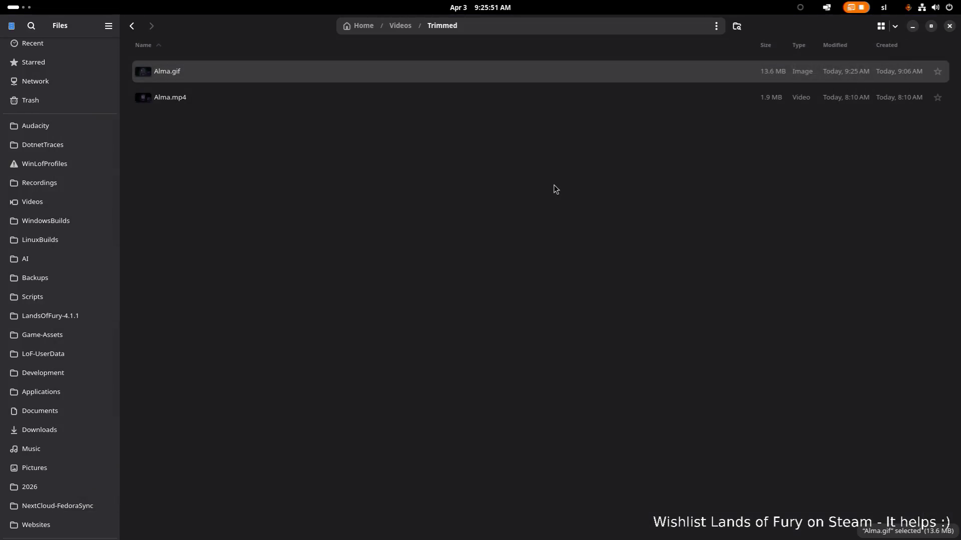
Cycle the app switcher to bring Brave's Steamworks store description page to the front
{"action": "key", "text": "alt+Tab"}
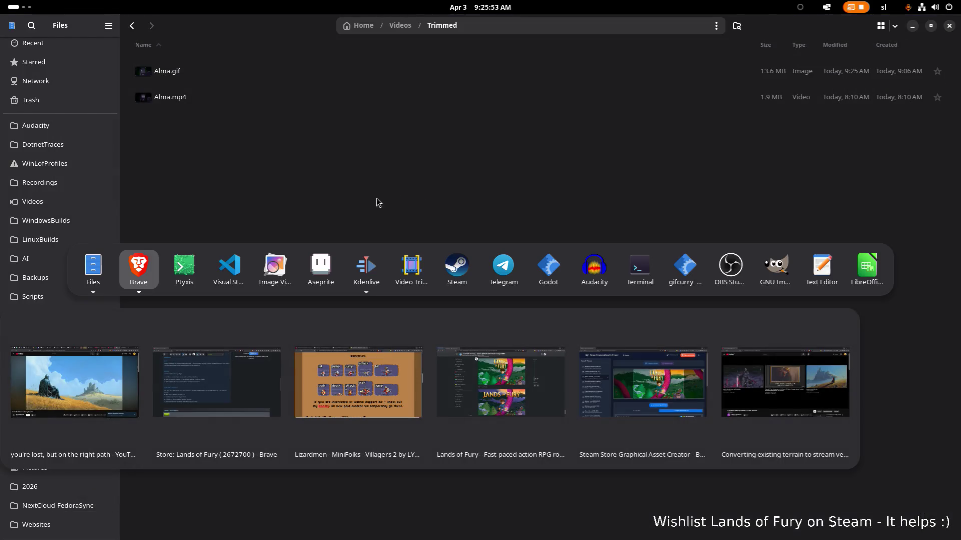
{"action": "key", "text": "alt+Tab"}
{"action": "key", "text": "alt+Tab"}
{"action": "key", "text": "alt+Tab"}
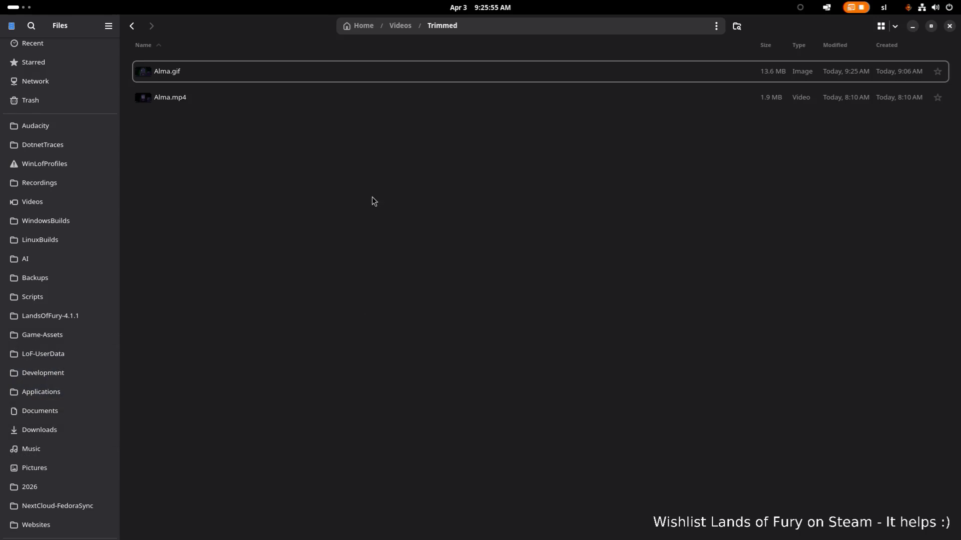
{"action": "key", "text": "alt+Tab"}
{"action": "key", "text": "alt+Tab"}
{"action": "key", "text": "alt+Tab"}
{"action": "key", "text": "alt+shift+Tab"}
{"action": "key", "text": "alt+shift+Tab"}
{"action": "key", "text": "alt+shift+Tab"}
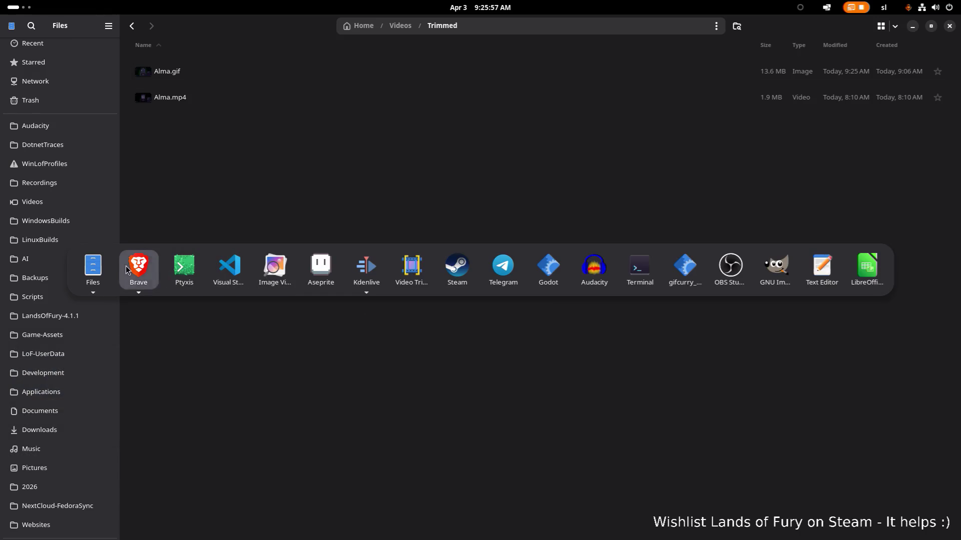
{"action": "scroll", "coordinate": [249, 249], "scroll_direction": "up", "scroll_amount": 1}
{"action": "scroll", "coordinate": [676, 235], "scroll_direction": "up", "scroll_amount": 10}
{"action": "scroll", "coordinate": [671, 239], "scroll_direction": "down", "scroll_amount": 5}
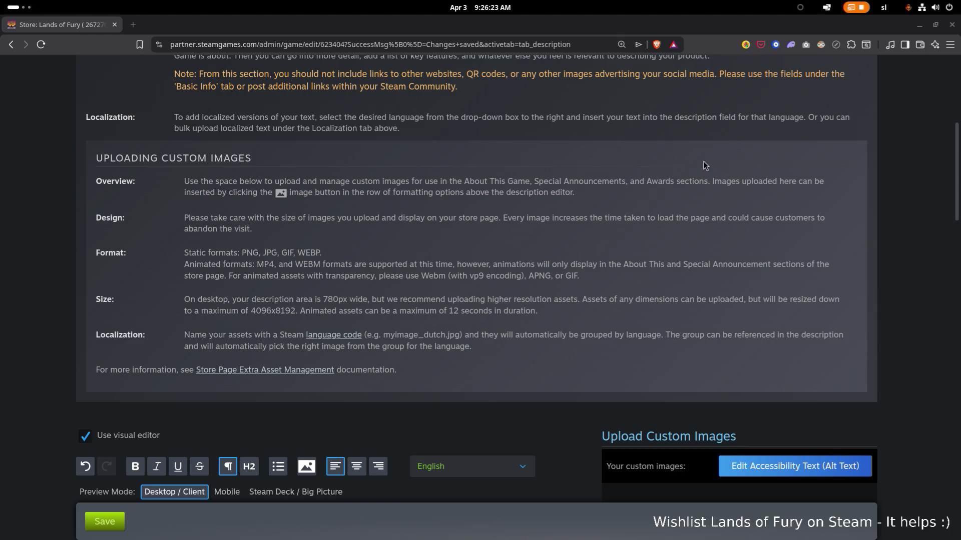
Minimize Brave so the Trimmed folder in Files shows again
{"action": "left_click", "coordinate": [920, 27]}
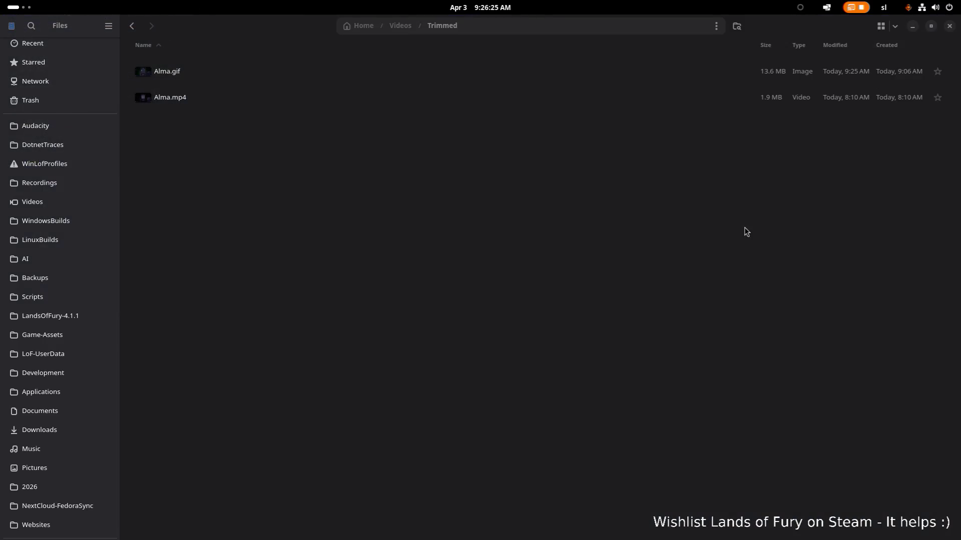
{"action": "key", "text": "alt+Tab"}
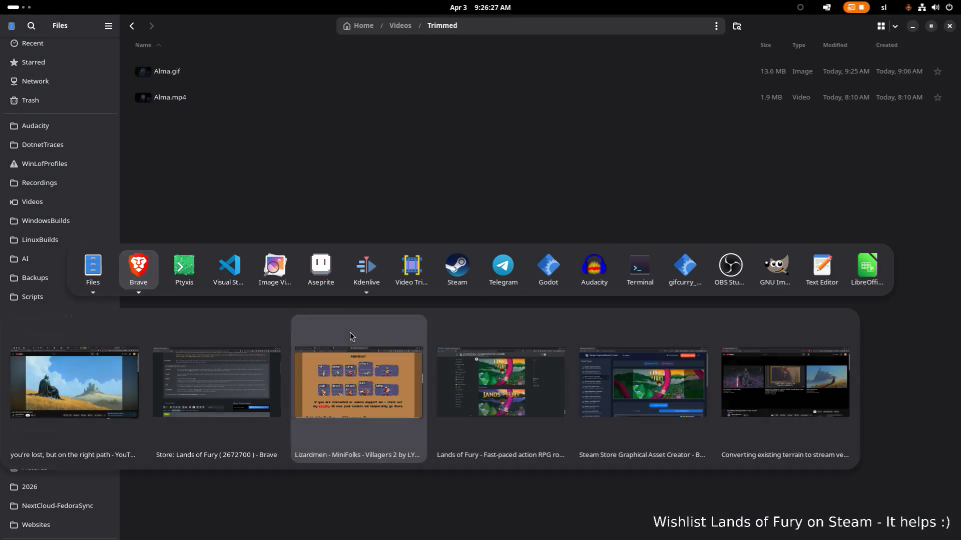
{"action": "key", "text": "Escape"}
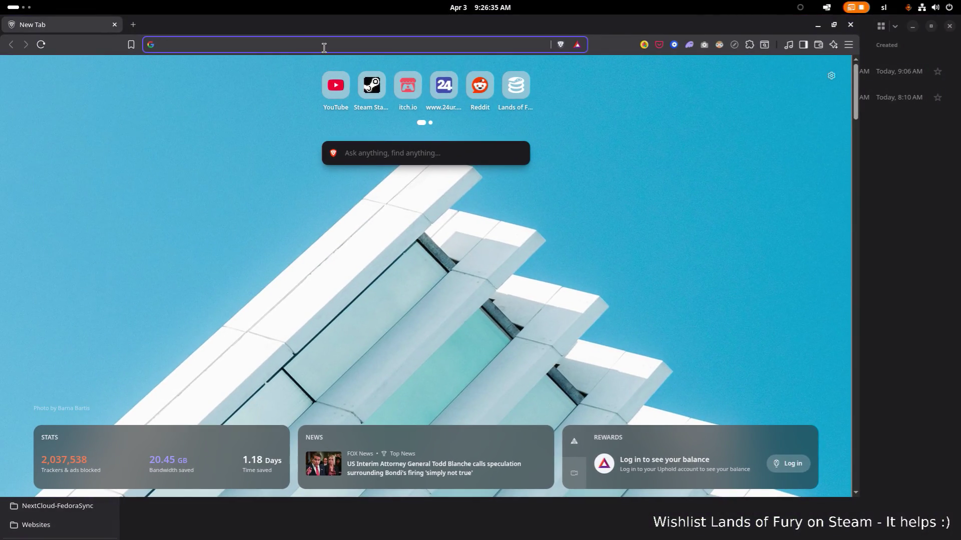
{"action": "left_click", "coordinate": [326, 46]}
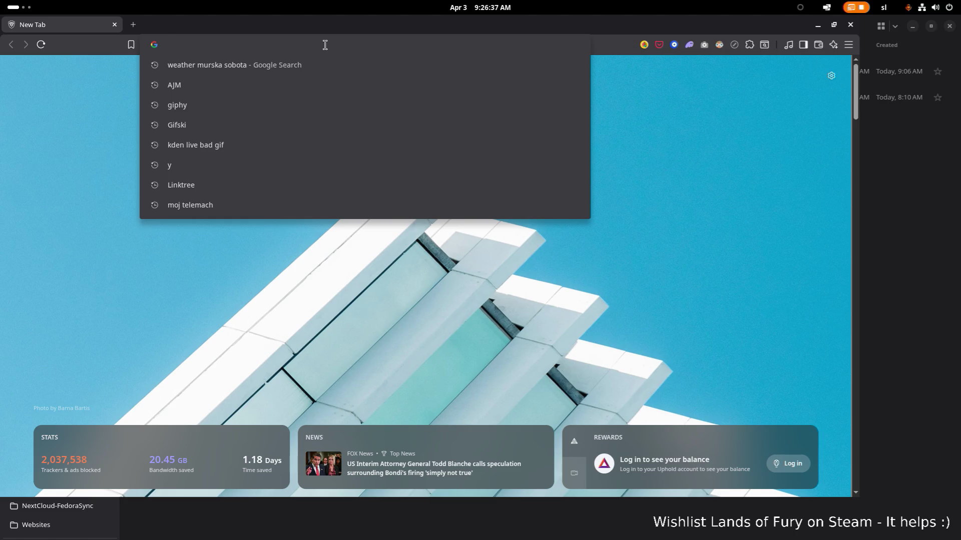
{"action": "type", "text": "s"}
Go to store.steampowered.com in the new Brave window
{"action": "key", "text": "BackSpace"}
{"action": "key", "text": "BackSpace"}
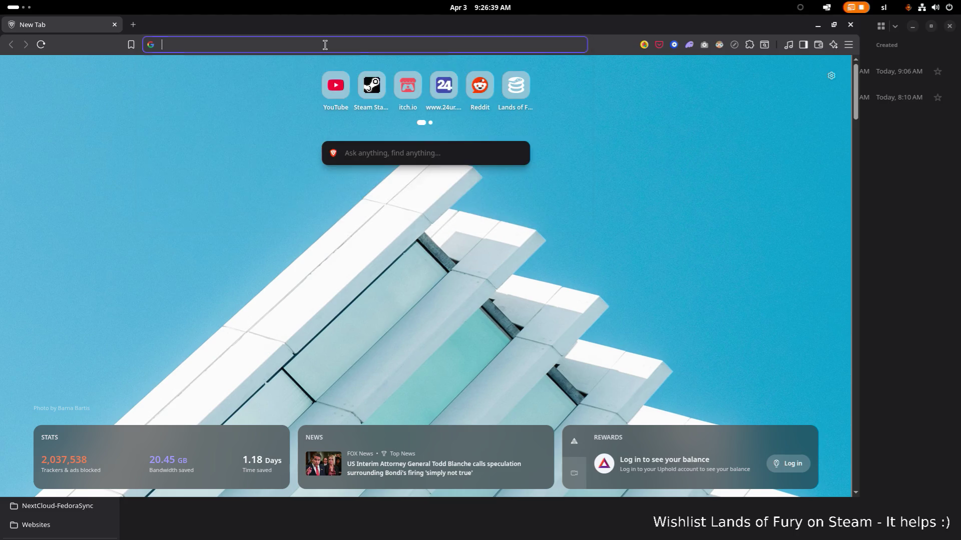
{"action": "type", "text": "sd"}
{"action": "key", "text": "BackSpace"}
{"action": "type", "text": "t"}
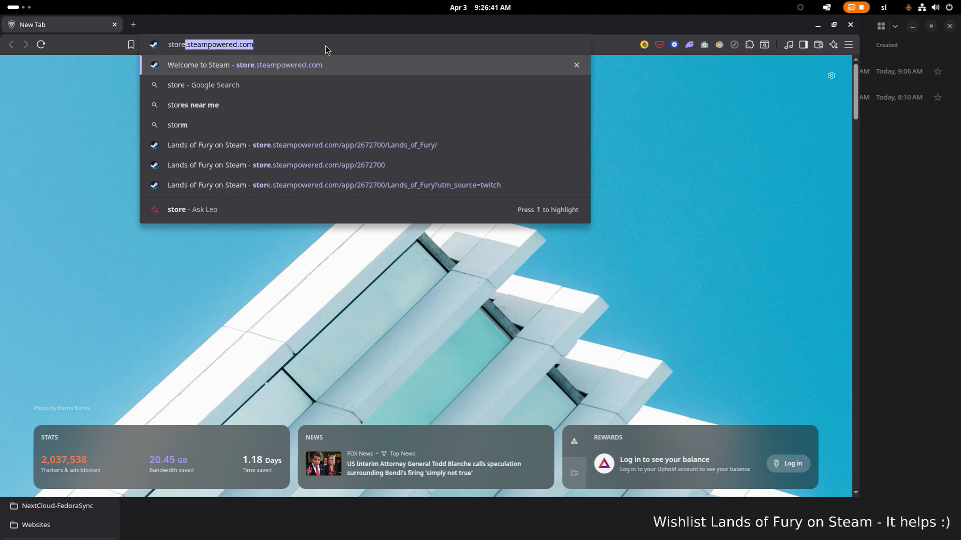
{"action": "type", "text": "ore"}
{"action": "key", "text": "Return"}
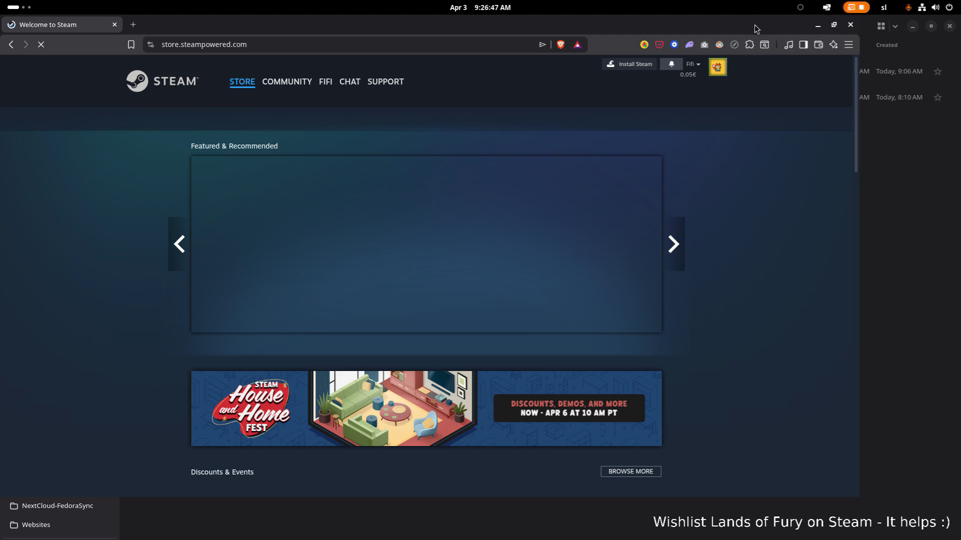
{"action": "scroll", "coordinate": [729, 100], "scroll_direction": "down", "scroll_amount": 3}
{"action": "scroll", "coordinate": [546, 208], "scroll_direction": "down", "scroll_amount": 3}
{"action": "scroll", "coordinate": [546, 205], "scroll_direction": "down", "scroll_amount": 1}
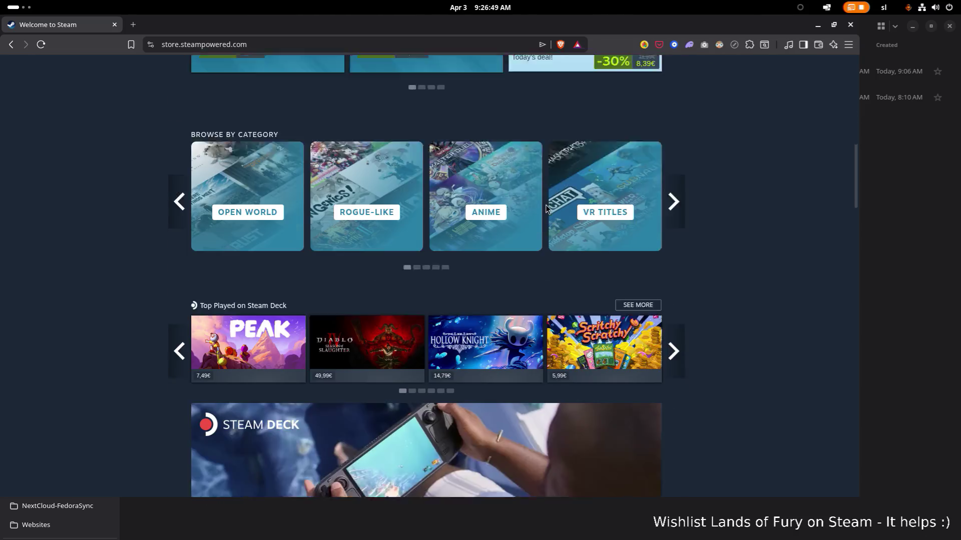
{"action": "scroll", "coordinate": [546, 205], "scroll_direction": "up", "scroll_amount": 3}
Open Monster Hunter: World and PEAK store pages in tabs, close Monster Hunter, and inspect PEAK's gameplay video
{"action": "middle_click", "coordinate": [429, 227]}
{"action": "scroll", "coordinate": [428, 226], "scroll_direction": "down", "scroll_amount": 3}
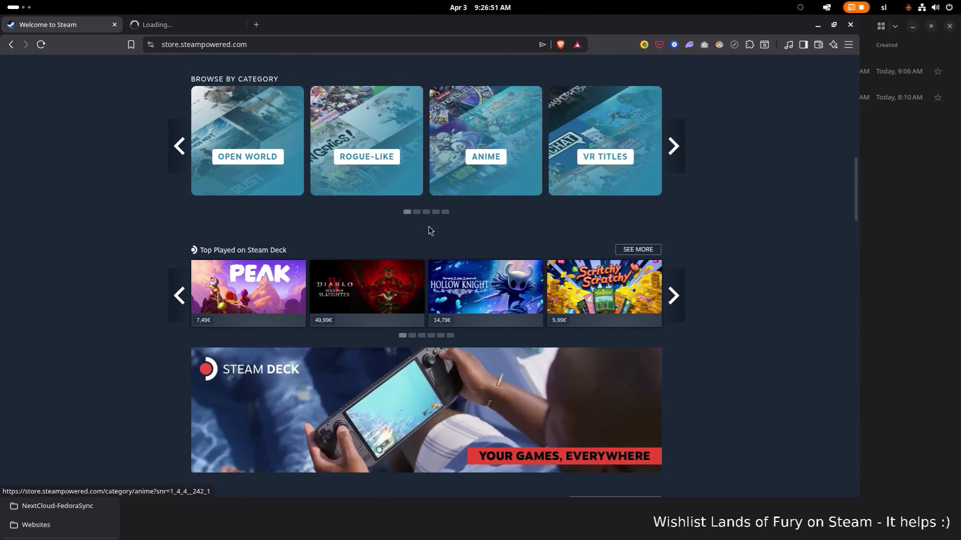
{"action": "middle_click", "coordinate": [248, 289]}
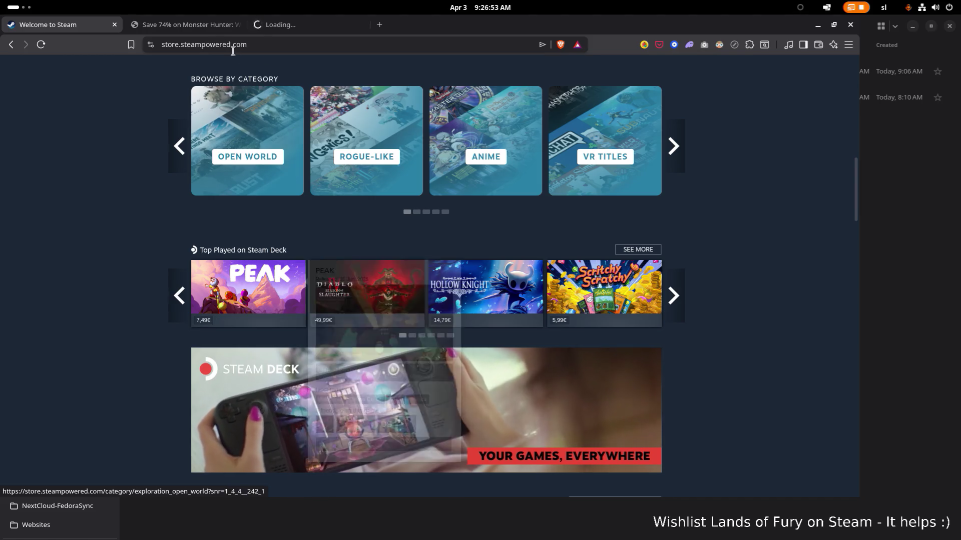
{"action": "left_click", "coordinate": [180, 24]}
{"action": "scroll", "coordinate": [332, 198], "scroll_direction": "down", "scroll_amount": 5}
{"action": "scroll", "coordinate": [333, 198], "scroll_direction": "down", "scroll_amount": 5}
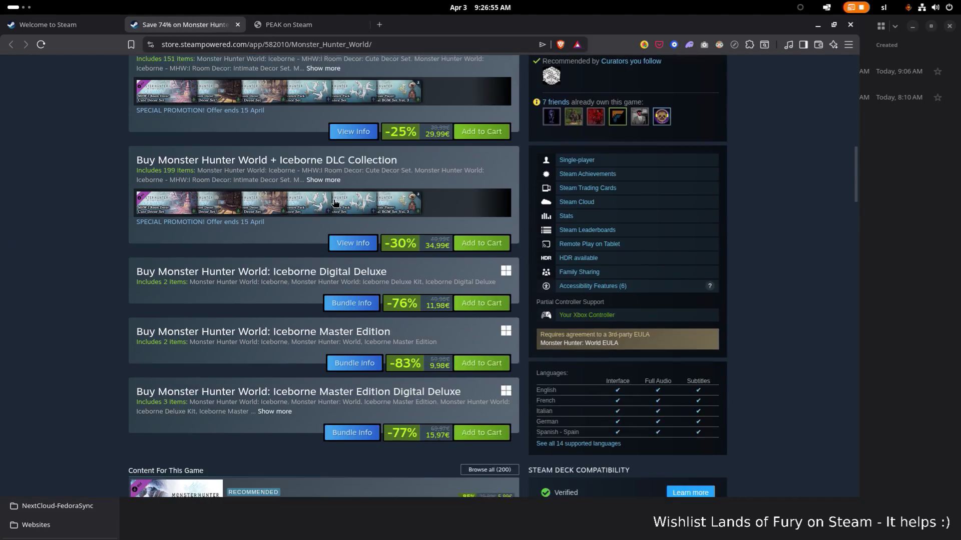
{"action": "scroll", "coordinate": [333, 203], "scroll_direction": "down", "scroll_amount": 5}
{"action": "scroll", "coordinate": [331, 206], "scroll_direction": "down", "scroll_amount": 5}
{"action": "scroll", "coordinate": [327, 212], "scroll_direction": "down", "scroll_amount": 5}
{"action": "scroll", "coordinate": [328, 214], "scroll_direction": "down", "scroll_amount": 3}
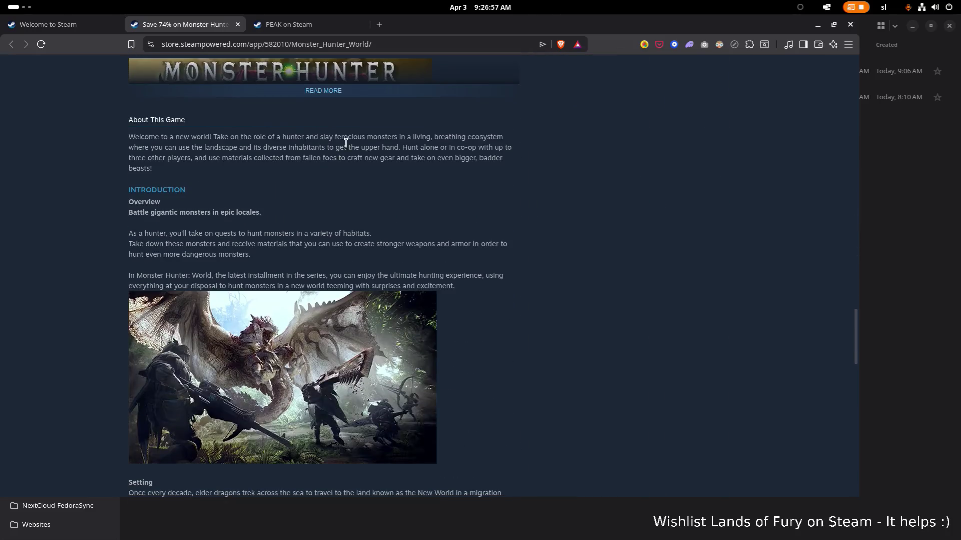
{"action": "scroll", "coordinate": [347, 139], "scroll_direction": "down", "scroll_amount": 2}
{"action": "scroll", "coordinate": [347, 132], "scroll_direction": "down", "scroll_amount": 4}
{"action": "scroll", "coordinate": [348, 122], "scroll_direction": "down", "scroll_amount": 5}
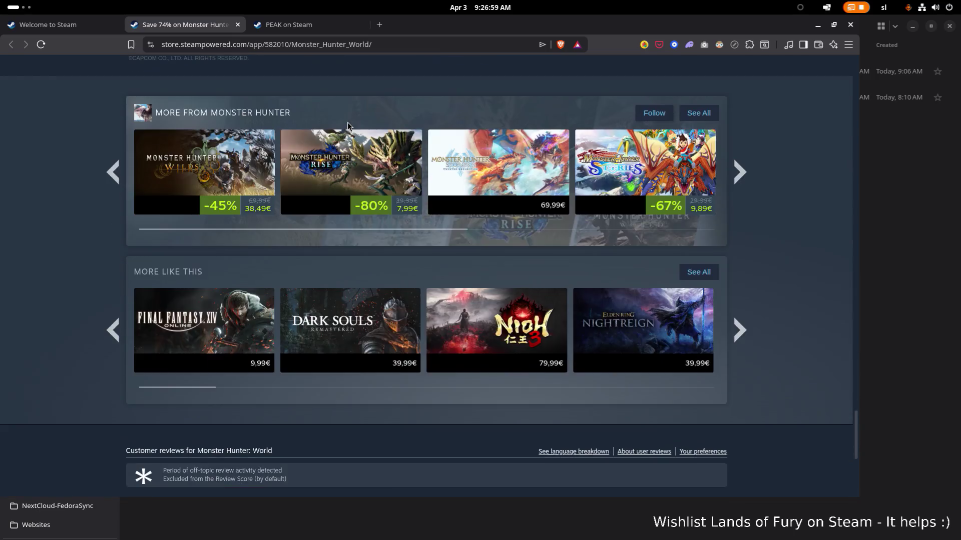
{"action": "scroll", "coordinate": [348, 123], "scroll_direction": "up", "scroll_amount": 5}
{"action": "scroll", "coordinate": [347, 123], "scroll_direction": "up", "scroll_amount": 1}
{"action": "key", "text": "ctrl+w"}
{"action": "scroll", "coordinate": [320, 134], "scroll_direction": "down", "scroll_amount": 5}
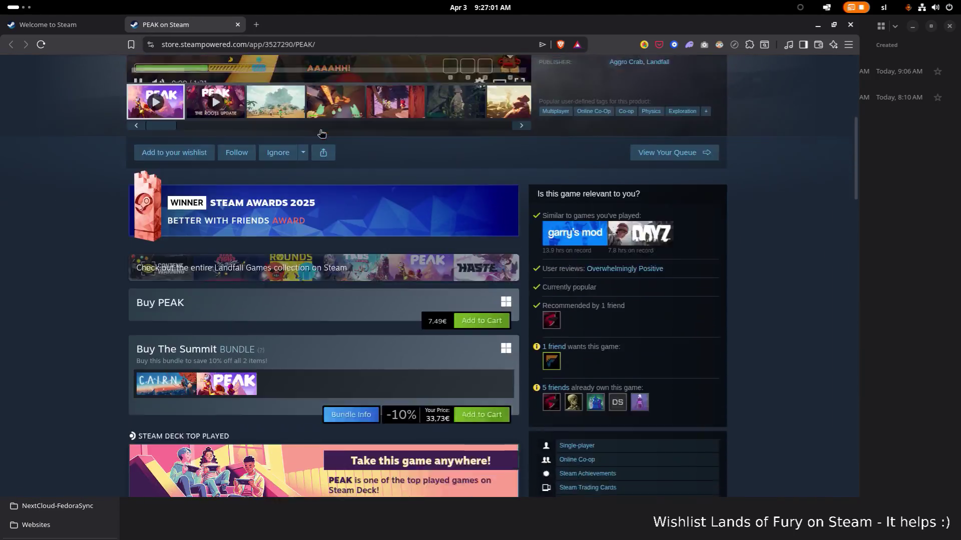
{"action": "scroll", "coordinate": [320, 133], "scroll_direction": "down", "scroll_amount": 5}
{"action": "scroll", "coordinate": [323, 158], "scroll_direction": "down", "scroll_amount": 2}
{"action": "scroll", "coordinate": [331, 193], "scroll_direction": "up", "scroll_amount": 2}
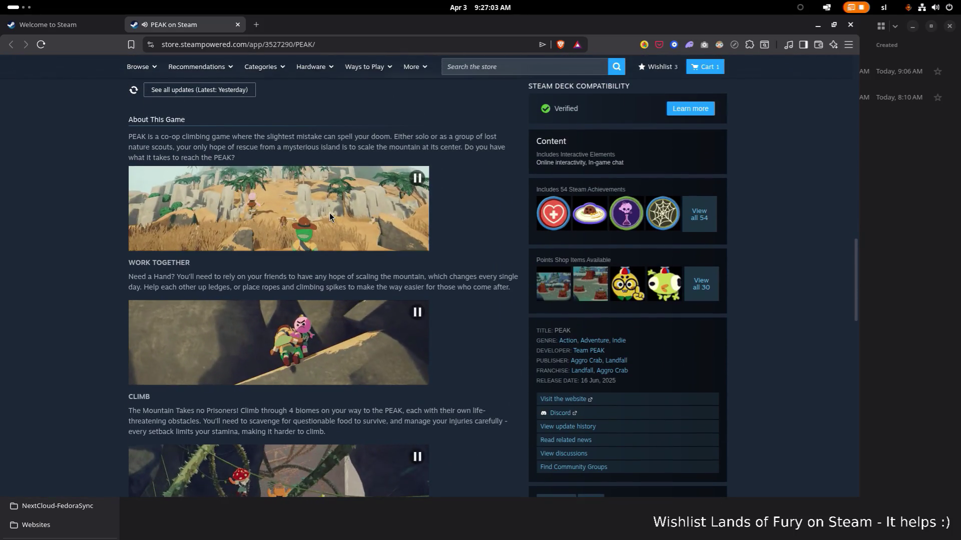
{"action": "right_click", "coordinate": [323, 248]}
Open the first PEAK About This Game video on its own standalone page in a new tab
{"action": "left_click", "coordinate": [308, 203]}
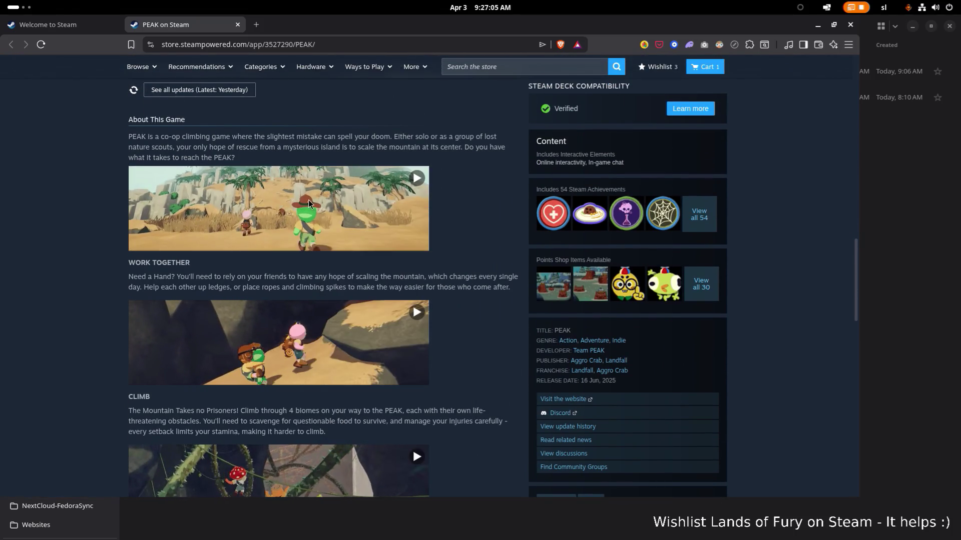
{"action": "scroll", "coordinate": [318, 206], "scroll_direction": "down", "scroll_amount": 3}
{"action": "scroll", "coordinate": [317, 206], "scroll_direction": "up", "scroll_amount": 3}
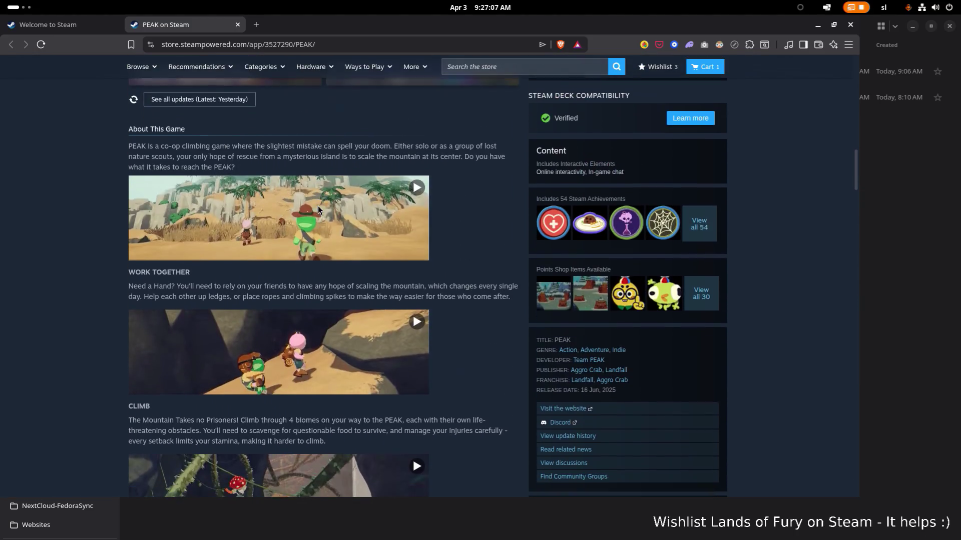
{"action": "right_click", "coordinate": [310, 195]}
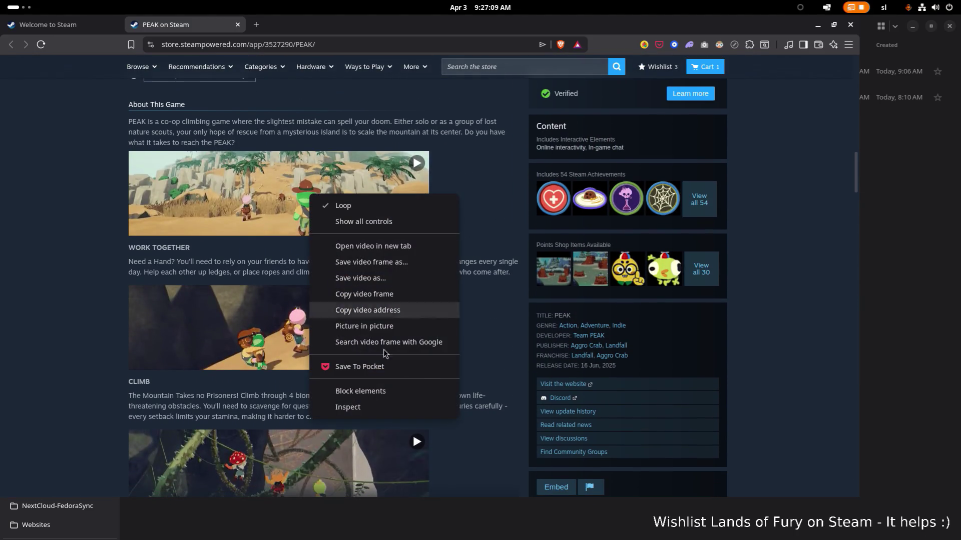
{"action": "left_click", "coordinate": [407, 404]}
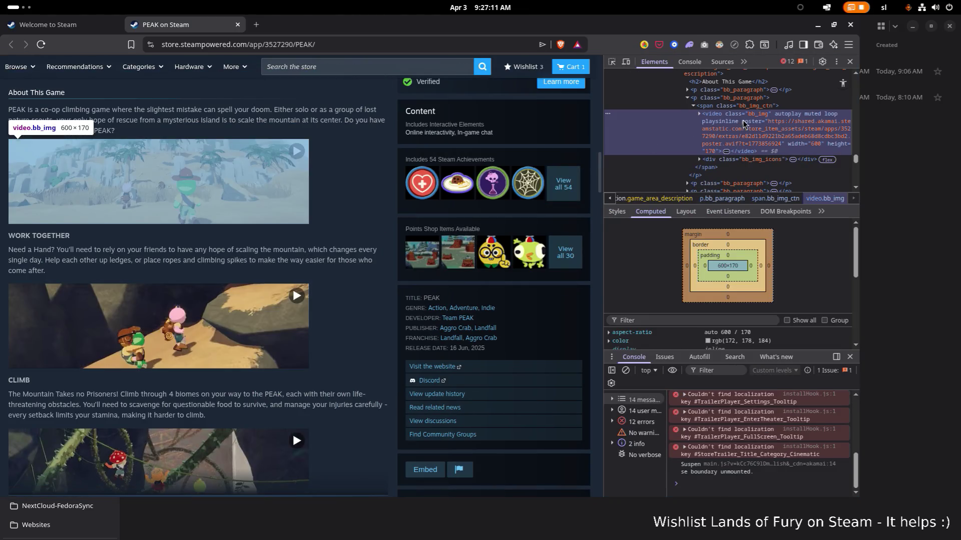
{"action": "right_click", "coordinate": [200, 178]}
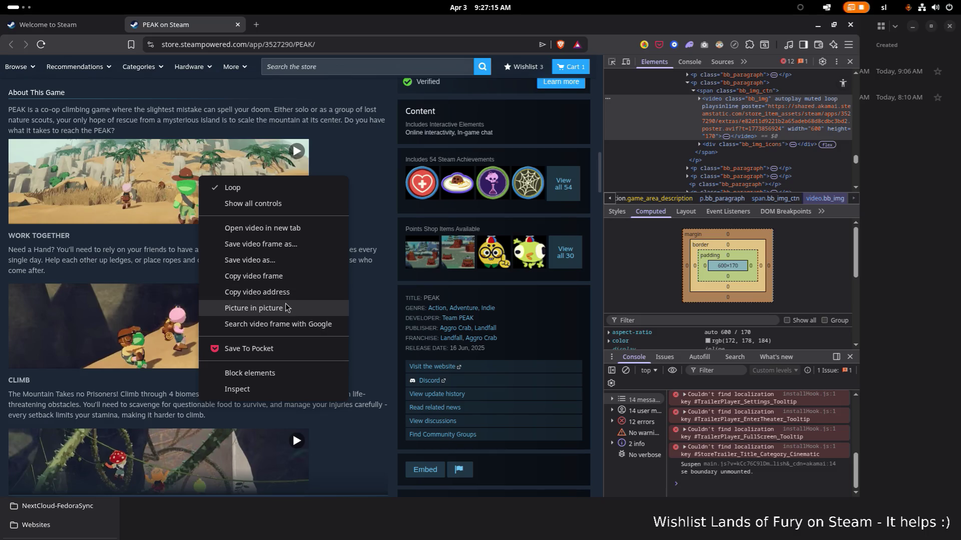
{"action": "left_click", "coordinate": [297, 232]}
{"action": "scroll", "coordinate": [297, 240], "scroll_direction": "down", "scroll_amount": 1}
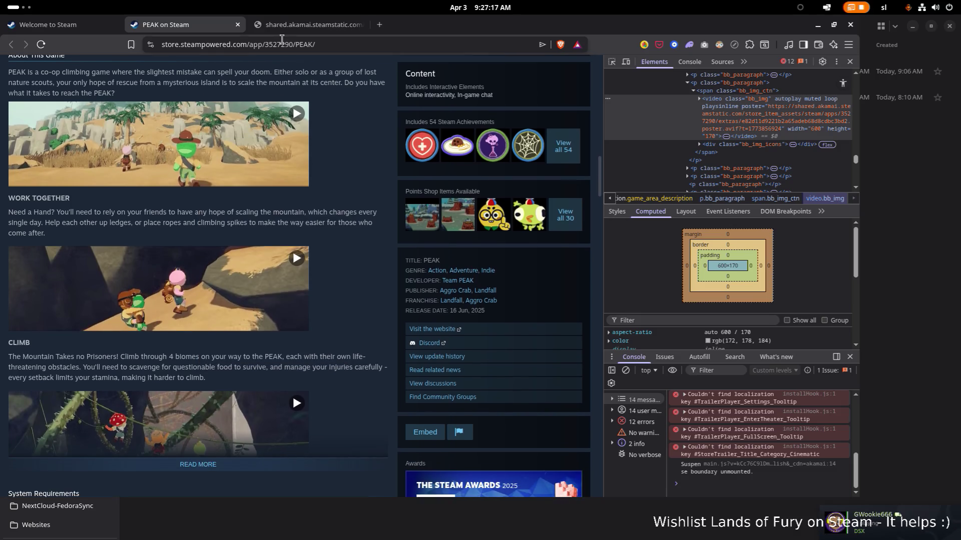
{"action": "left_click", "coordinate": [292, 28]}
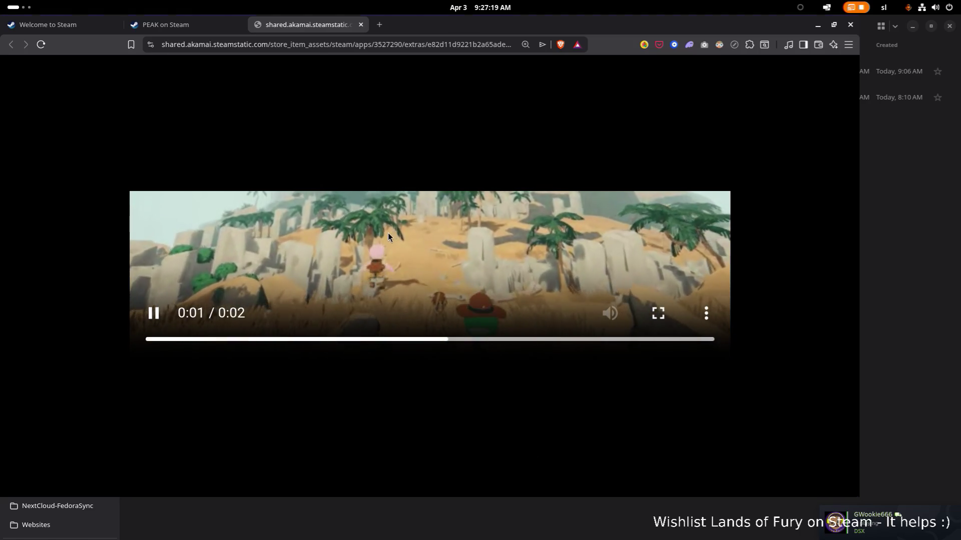
Save the standalone video as a WebM file into Downloads and show it in its folder
{"action": "right_click", "coordinate": [388, 233]}
{"action": "left_click", "coordinate": [457, 319]}
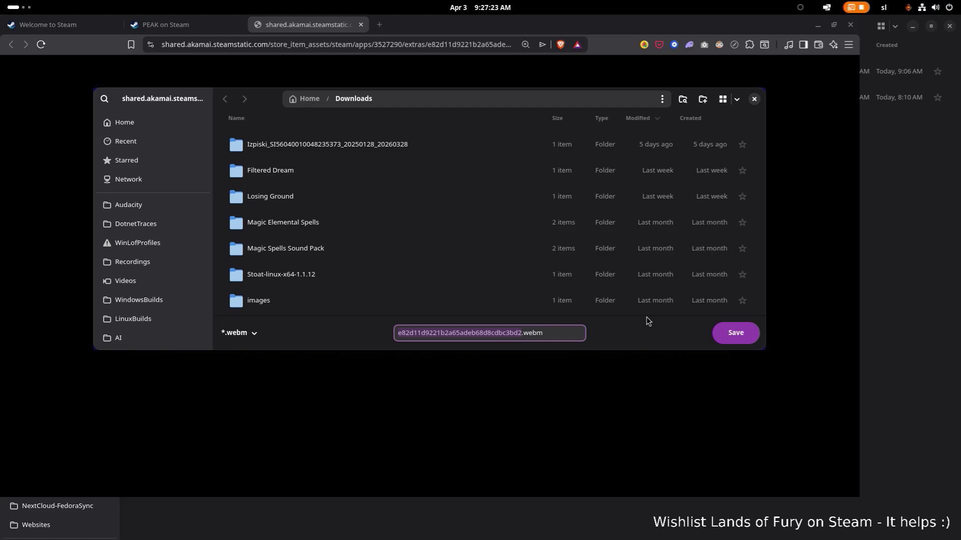
{"action": "left_click", "coordinate": [739, 336]}
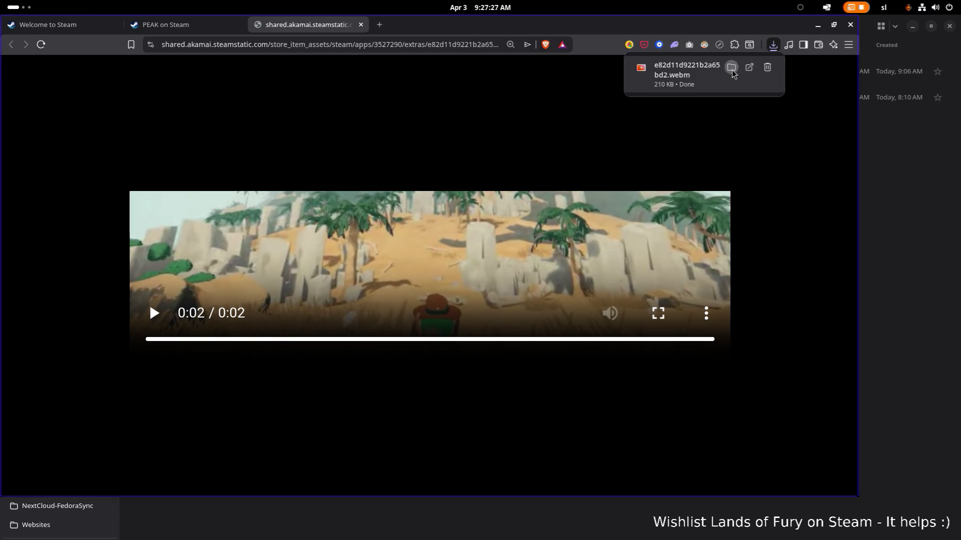
{"action": "left_click", "coordinate": [732, 70]}
View the downloaded WebM's properties: 600×170, 2 seconds, VP9 at 14.5 fps
{"action": "right_click", "coordinate": [356, 61]}
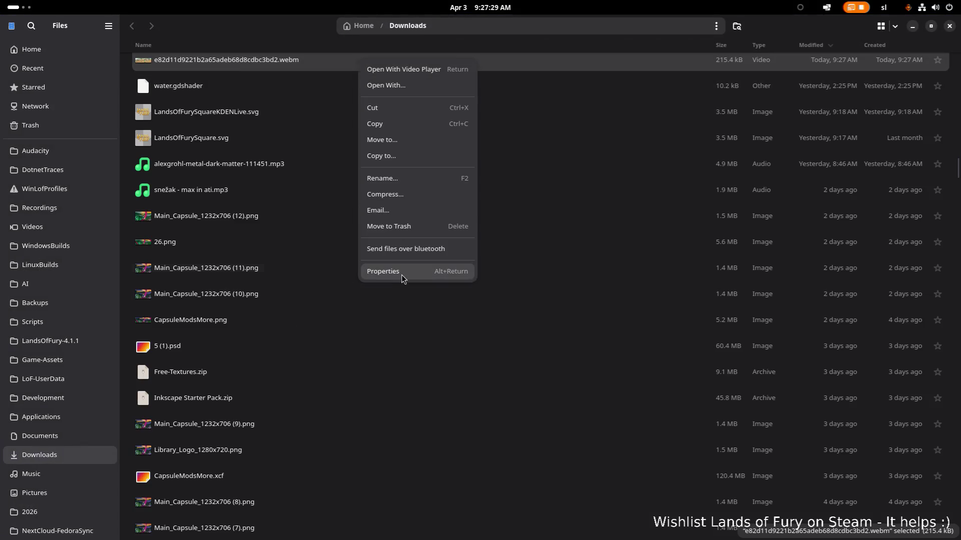
{"action": "left_click", "coordinate": [400, 275]}
{"action": "left_click", "coordinate": [443, 396]}
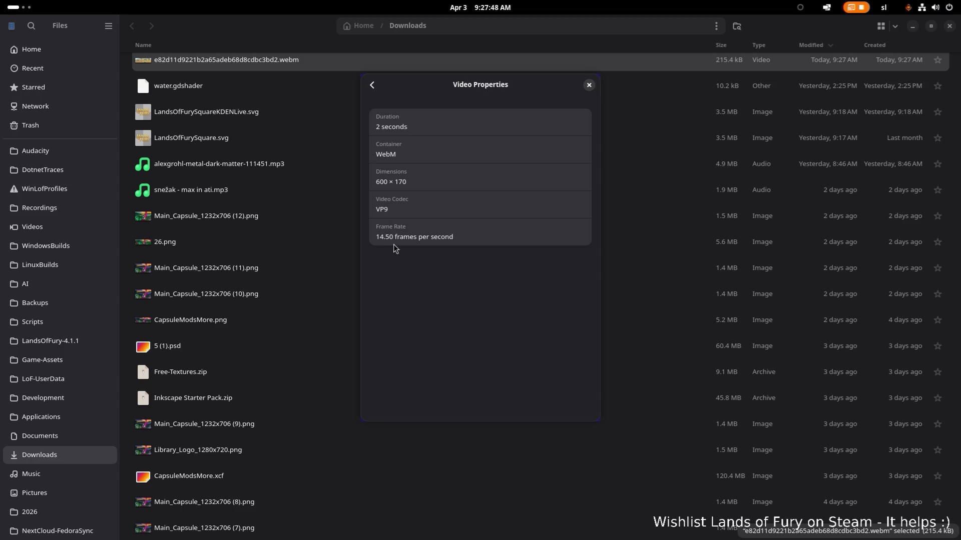
Close the properties and Downloads window, returning to the PEAK store page
{"action": "left_click", "coordinate": [588, 85]}
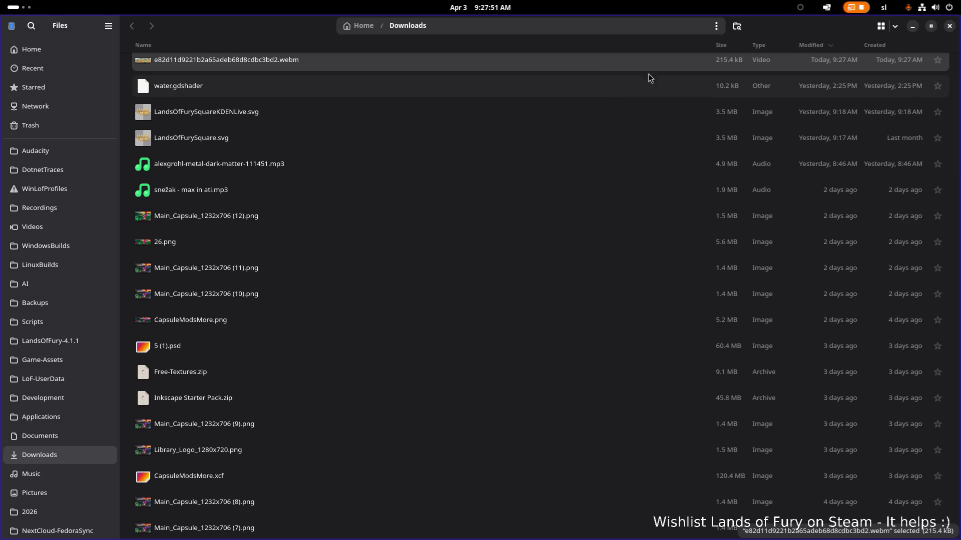
{"action": "left_click", "coordinate": [912, 26]}
{"action": "left_click", "coordinate": [188, 28]}
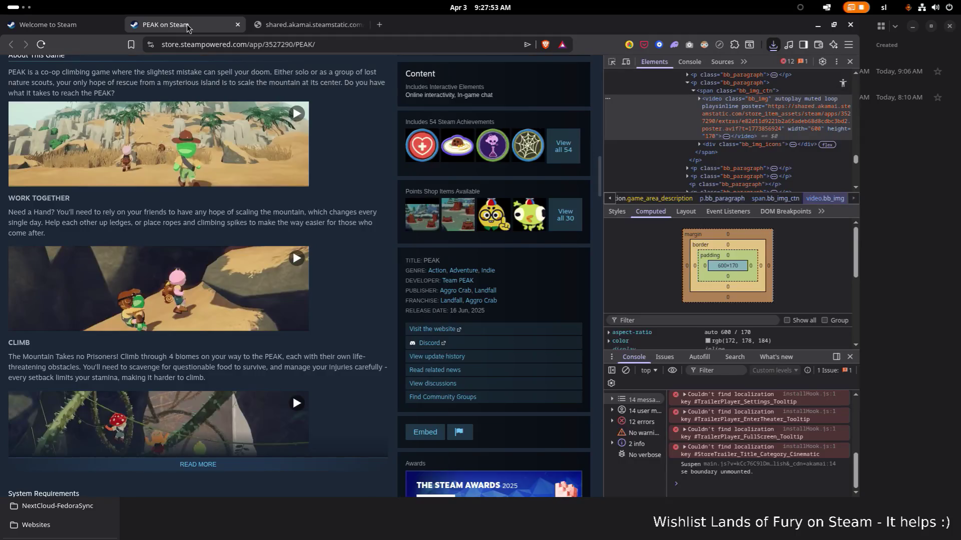
From the Steam home carousel, open Kooring VR, Crimson Desert and Realm of the Mad God in new tabs
{"action": "left_click", "coordinate": [834, 25]}
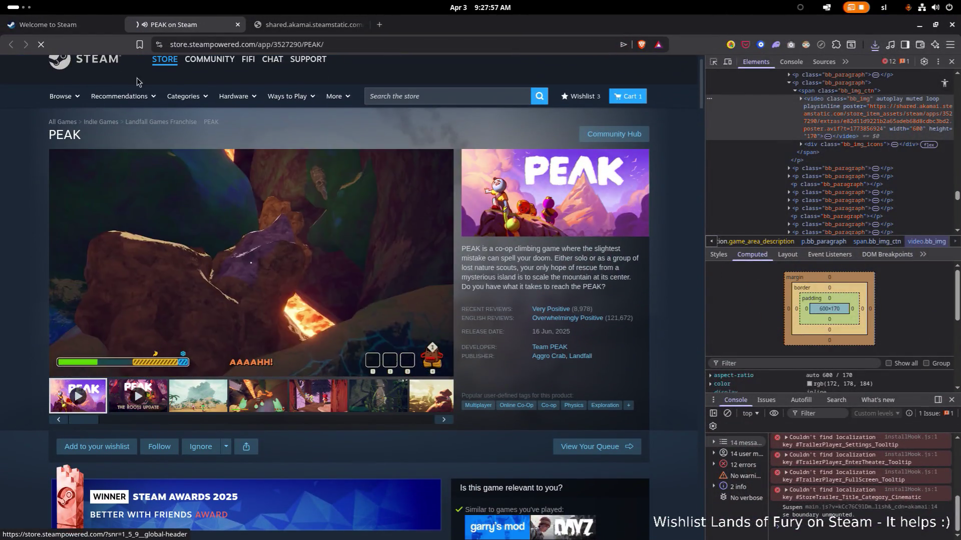
{"action": "left_click", "coordinate": [164, 66]}
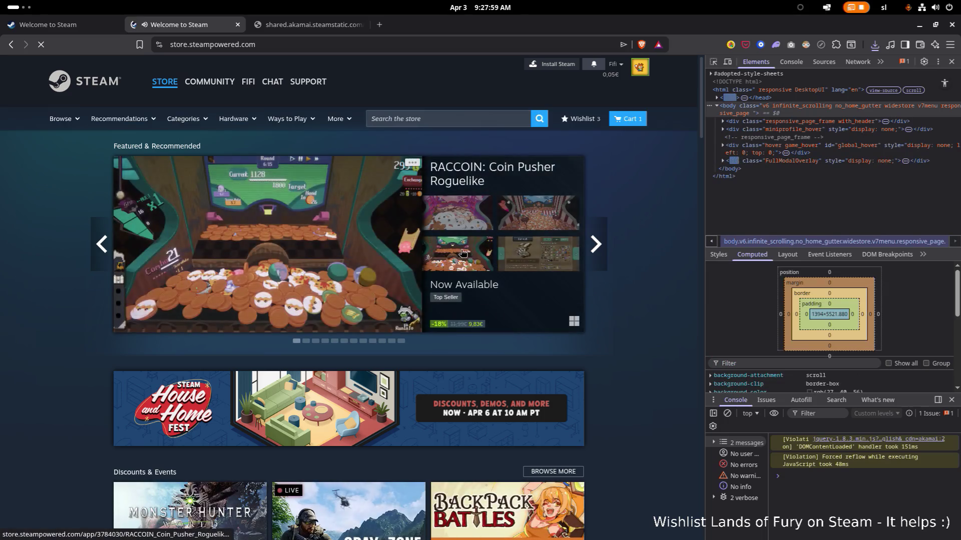
{"action": "left_click", "coordinate": [598, 242]}
{"action": "left_click", "coordinate": [601, 240]}
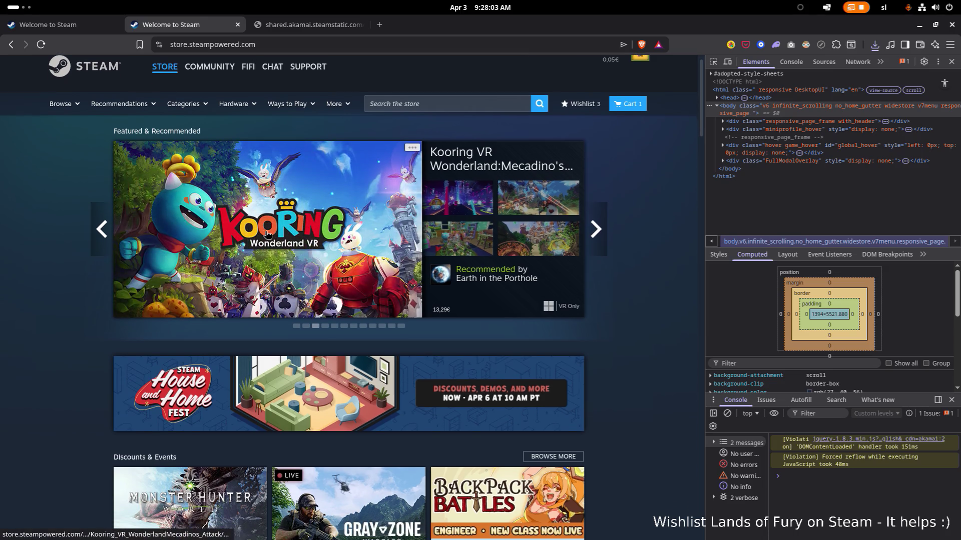
{"action": "scroll", "coordinate": [602, 235], "scroll_direction": "down", "scroll_amount": 1}
{"action": "middle_click", "coordinate": [601, 230]}
{"action": "left_click", "coordinate": [601, 231]}
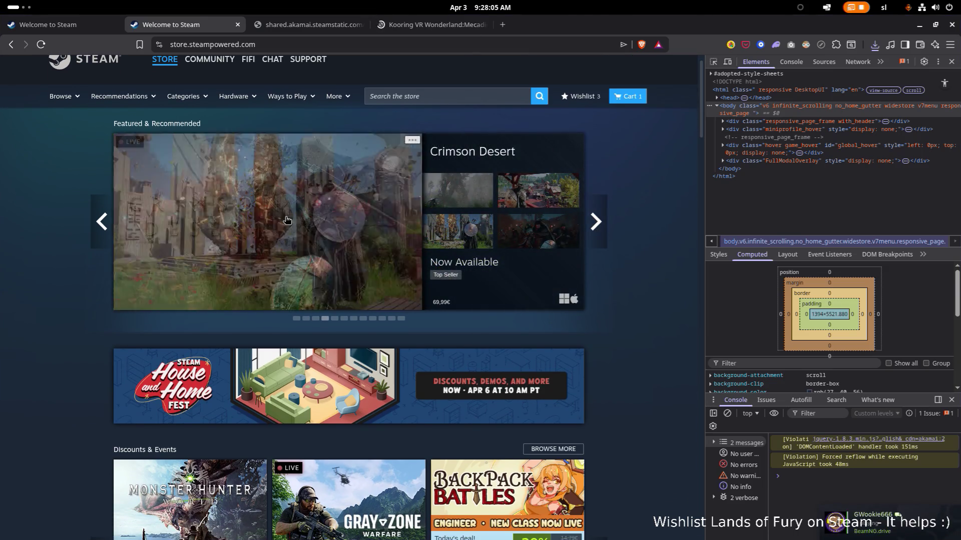
{"action": "scroll", "coordinate": [555, 225], "scroll_direction": "down", "scroll_amount": 1}
{"action": "middle_click", "coordinate": [546, 217]}
{"action": "left_click", "coordinate": [603, 190]}
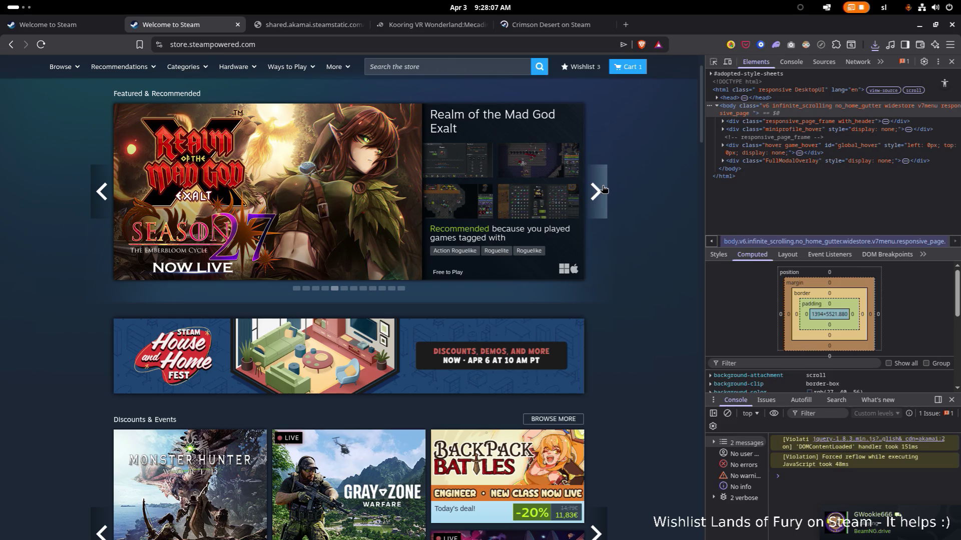
{"action": "scroll", "coordinate": [541, 211], "scroll_direction": "up", "scroll_amount": 1}
{"action": "middle_click", "coordinate": [525, 211]}
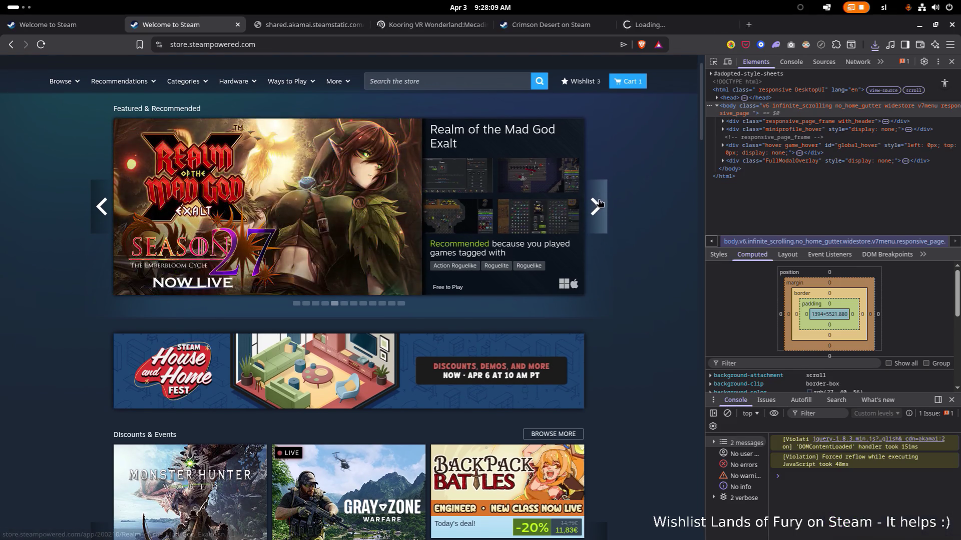
{"action": "left_click", "coordinate": [597, 205]}
{"action": "scroll", "coordinate": [592, 225], "scroll_direction": "down", "scroll_amount": 3}
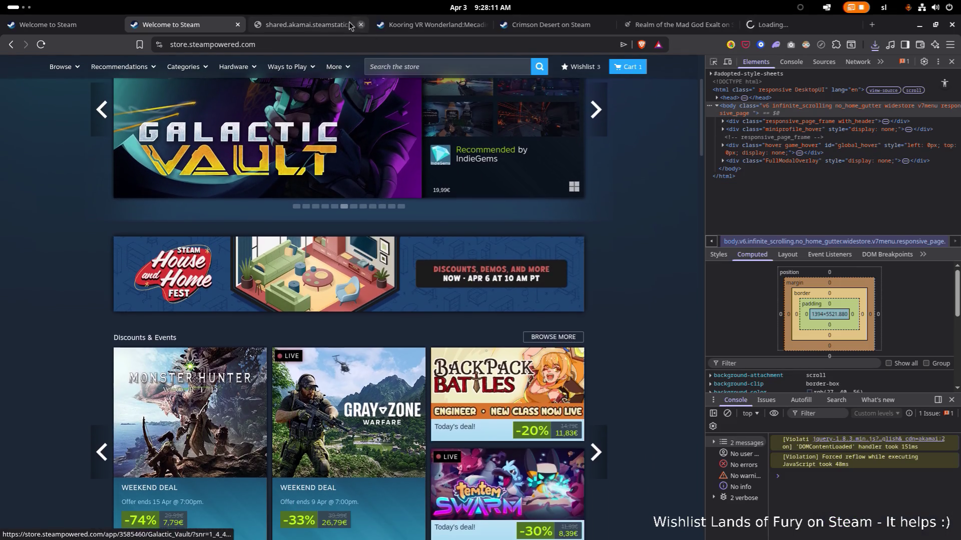
Review Kooring VR Wonderland's announcement and full description, then close its page
{"action": "left_click", "coordinate": [308, 24]}
{"action": "left_click", "coordinate": [439, 25]}
{"action": "scroll", "coordinate": [439, 176], "scroll_direction": "down", "scroll_amount": 4}
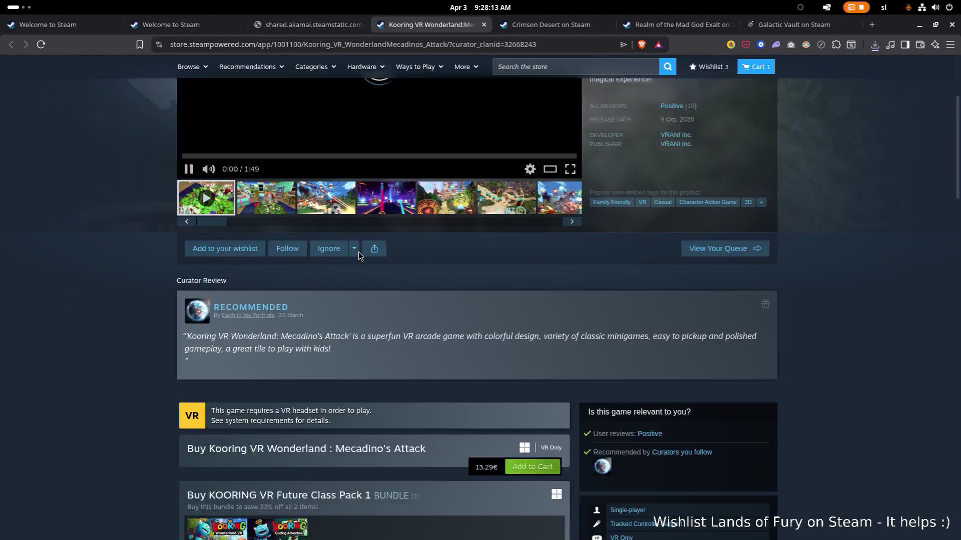
{"action": "scroll", "coordinate": [225, 241], "scroll_direction": "up", "scroll_amount": 3}
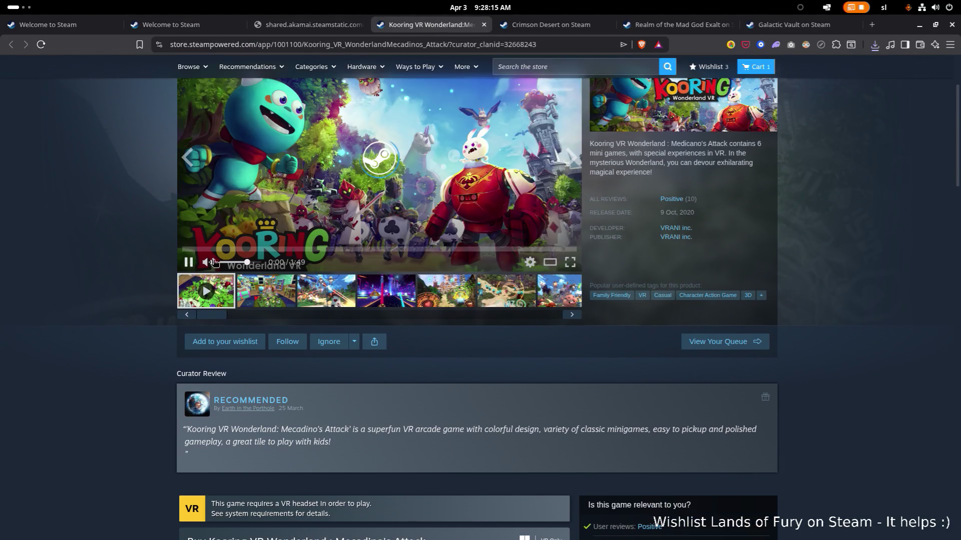
{"action": "scroll", "coordinate": [227, 262], "scroll_direction": "down", "scroll_amount": 7}
{"action": "scroll", "coordinate": [250, 266], "scroll_direction": "down", "scroll_amount": 3}
{"action": "left_click", "coordinate": [373, 180]}
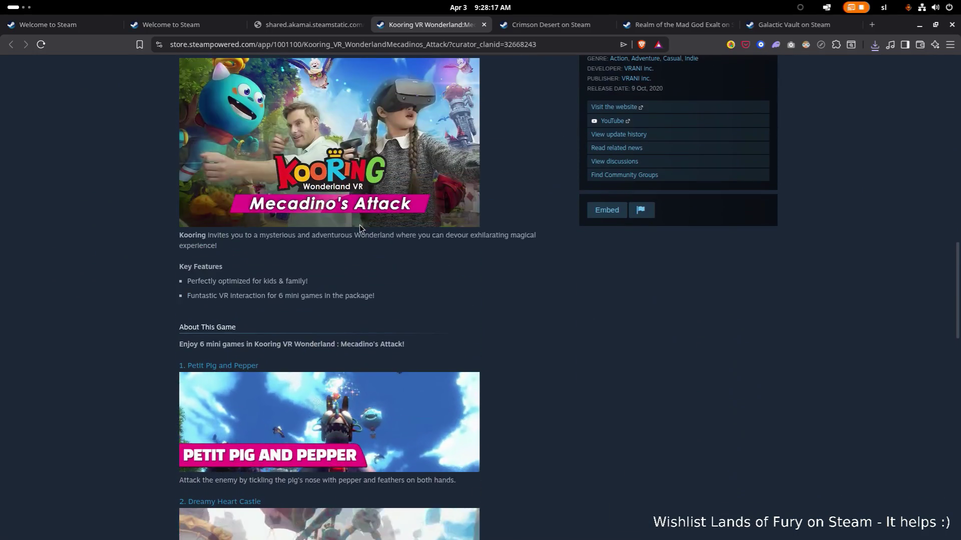
{"action": "scroll", "coordinate": [360, 225], "scroll_direction": "down", "scroll_amount": 2}
{"action": "scroll", "coordinate": [361, 255], "scroll_direction": "down", "scroll_amount": 3}
{"action": "scroll", "coordinate": [368, 303], "scroll_direction": "up", "scroll_amount": 3}
{"action": "scroll", "coordinate": [374, 314], "scroll_direction": "down", "scroll_amount": 3}
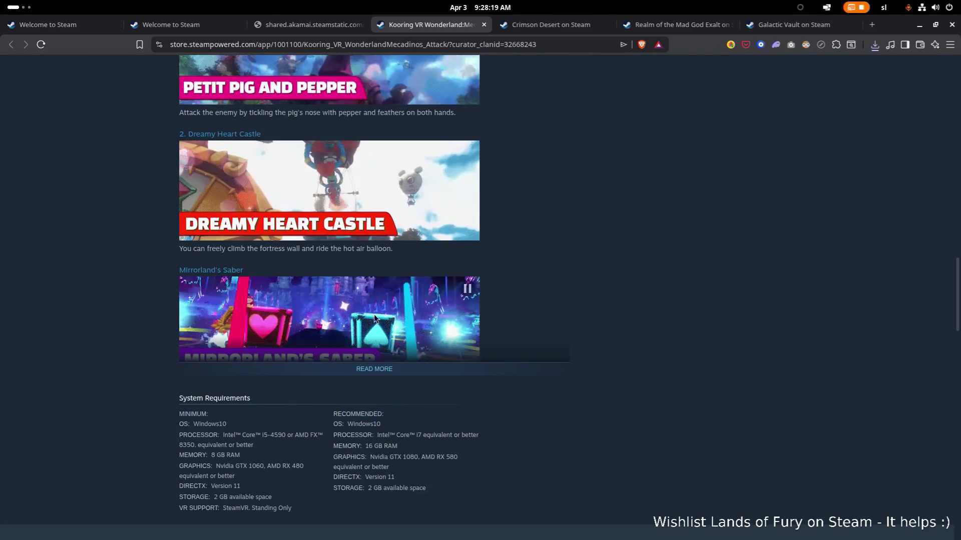
{"action": "left_click", "coordinate": [391, 373]}
{"action": "scroll", "coordinate": [398, 351], "scroll_direction": "down", "scroll_amount": 2}
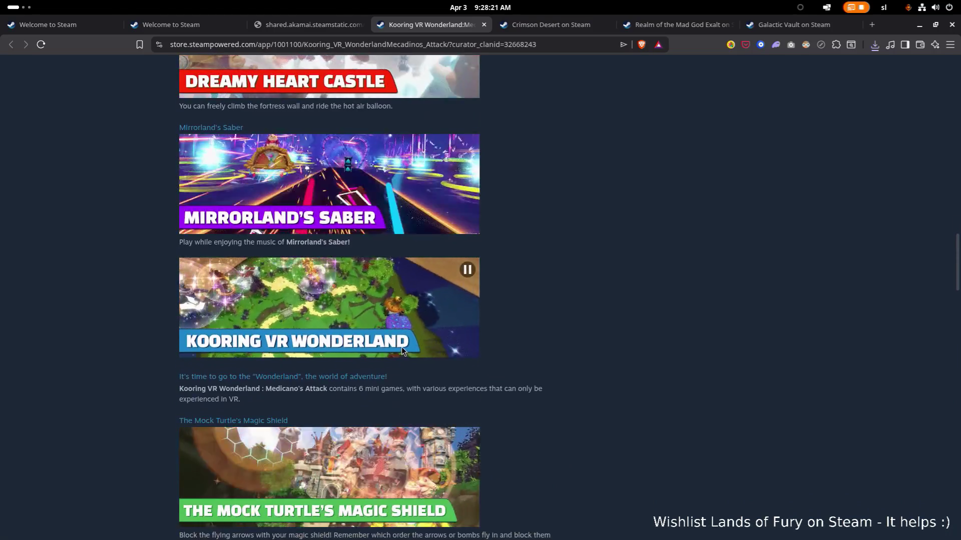
{"action": "scroll", "coordinate": [389, 327], "scroll_direction": "down", "scroll_amount": 3}
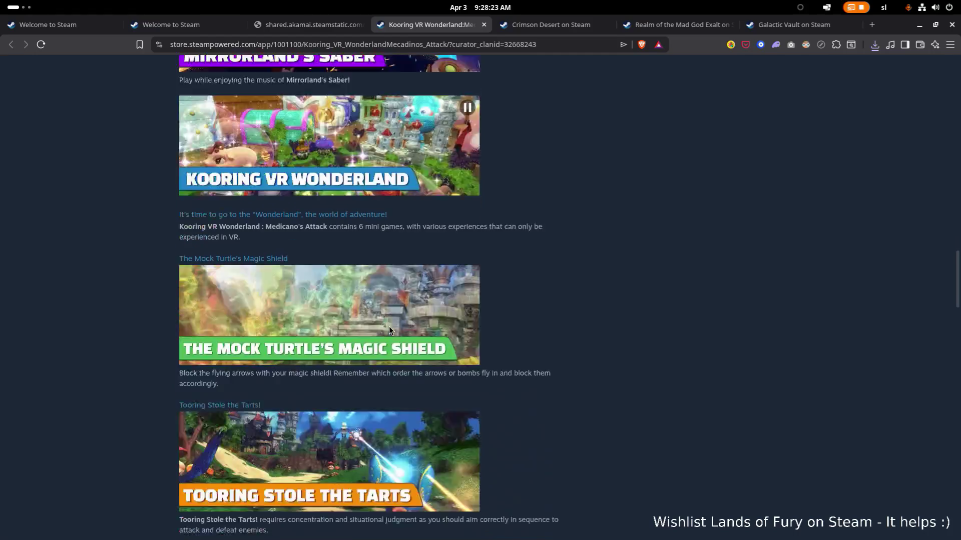
{"action": "scroll", "coordinate": [432, 241], "scroll_direction": "down", "scroll_amount": 2}
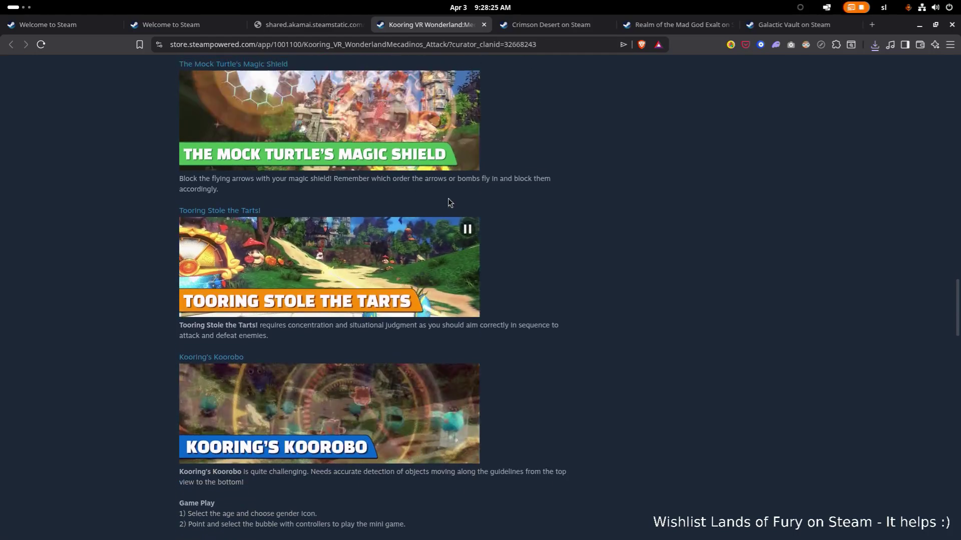
{"action": "left_click", "coordinate": [484, 24]}
{"action": "scroll", "coordinate": [409, 254], "scroll_direction": "down", "scroll_amount": 5}
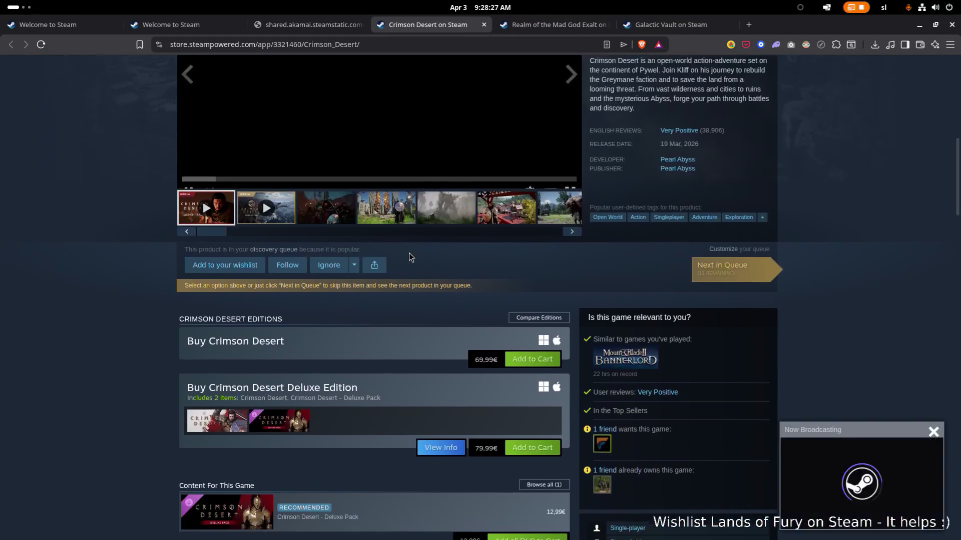
{"action": "scroll", "coordinate": [399, 256], "scroll_direction": "down", "scroll_amount": 3}
{"action": "scroll", "coordinate": [400, 256], "scroll_direction": "down", "scroll_amount": 4}
{"action": "scroll", "coordinate": [357, 298], "scroll_direction": "down", "scroll_amount": 2}
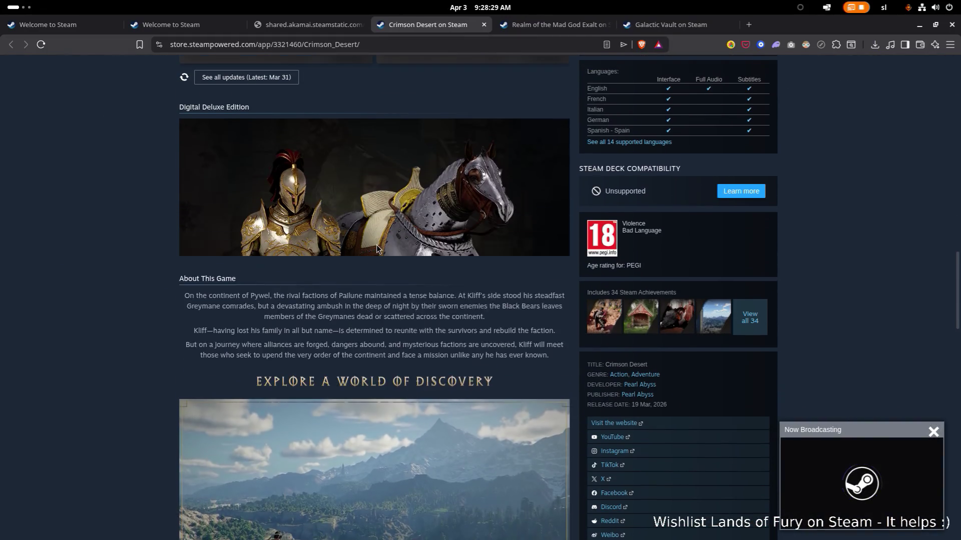
Expand Crimson Desert's Digital Deluxe Edition details, then close its page
{"action": "left_click", "coordinate": [375, 243]}
{"action": "scroll", "coordinate": [375, 245], "scroll_direction": "down", "scroll_amount": 10}
{"action": "scroll", "coordinate": [378, 251], "scroll_direction": "down", "scroll_amount": 10}
{"action": "scroll", "coordinate": [378, 251], "scroll_direction": "down", "scroll_amount": 1}
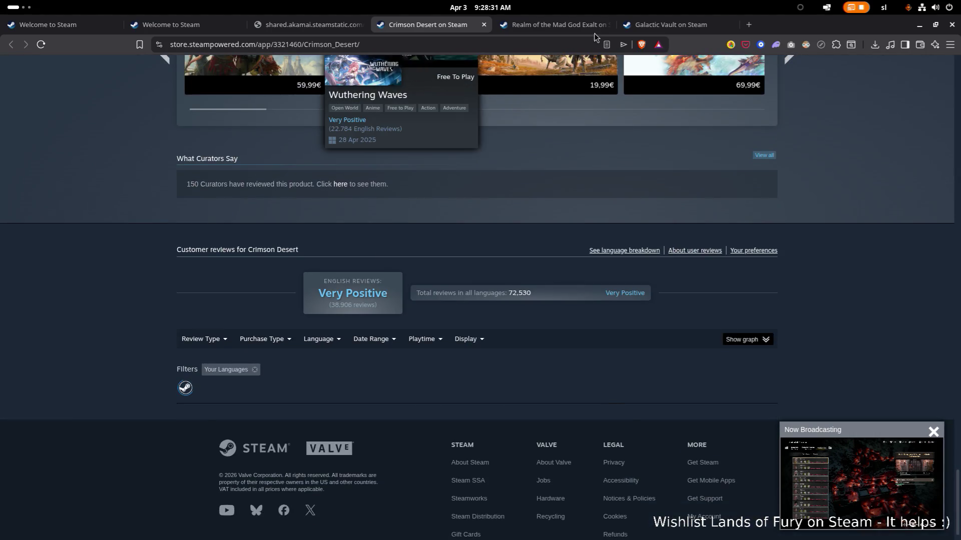
{"action": "left_click", "coordinate": [483, 25]}
{"action": "scroll", "coordinate": [404, 150], "scroll_direction": "down", "scroll_amount": 5}
{"action": "scroll", "coordinate": [404, 151], "scroll_direction": "down", "scroll_amount": 4}
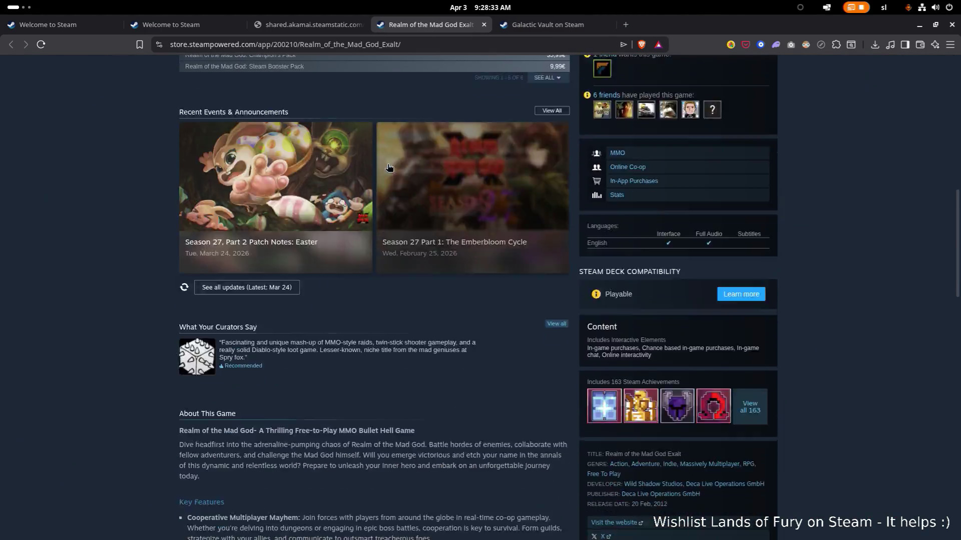